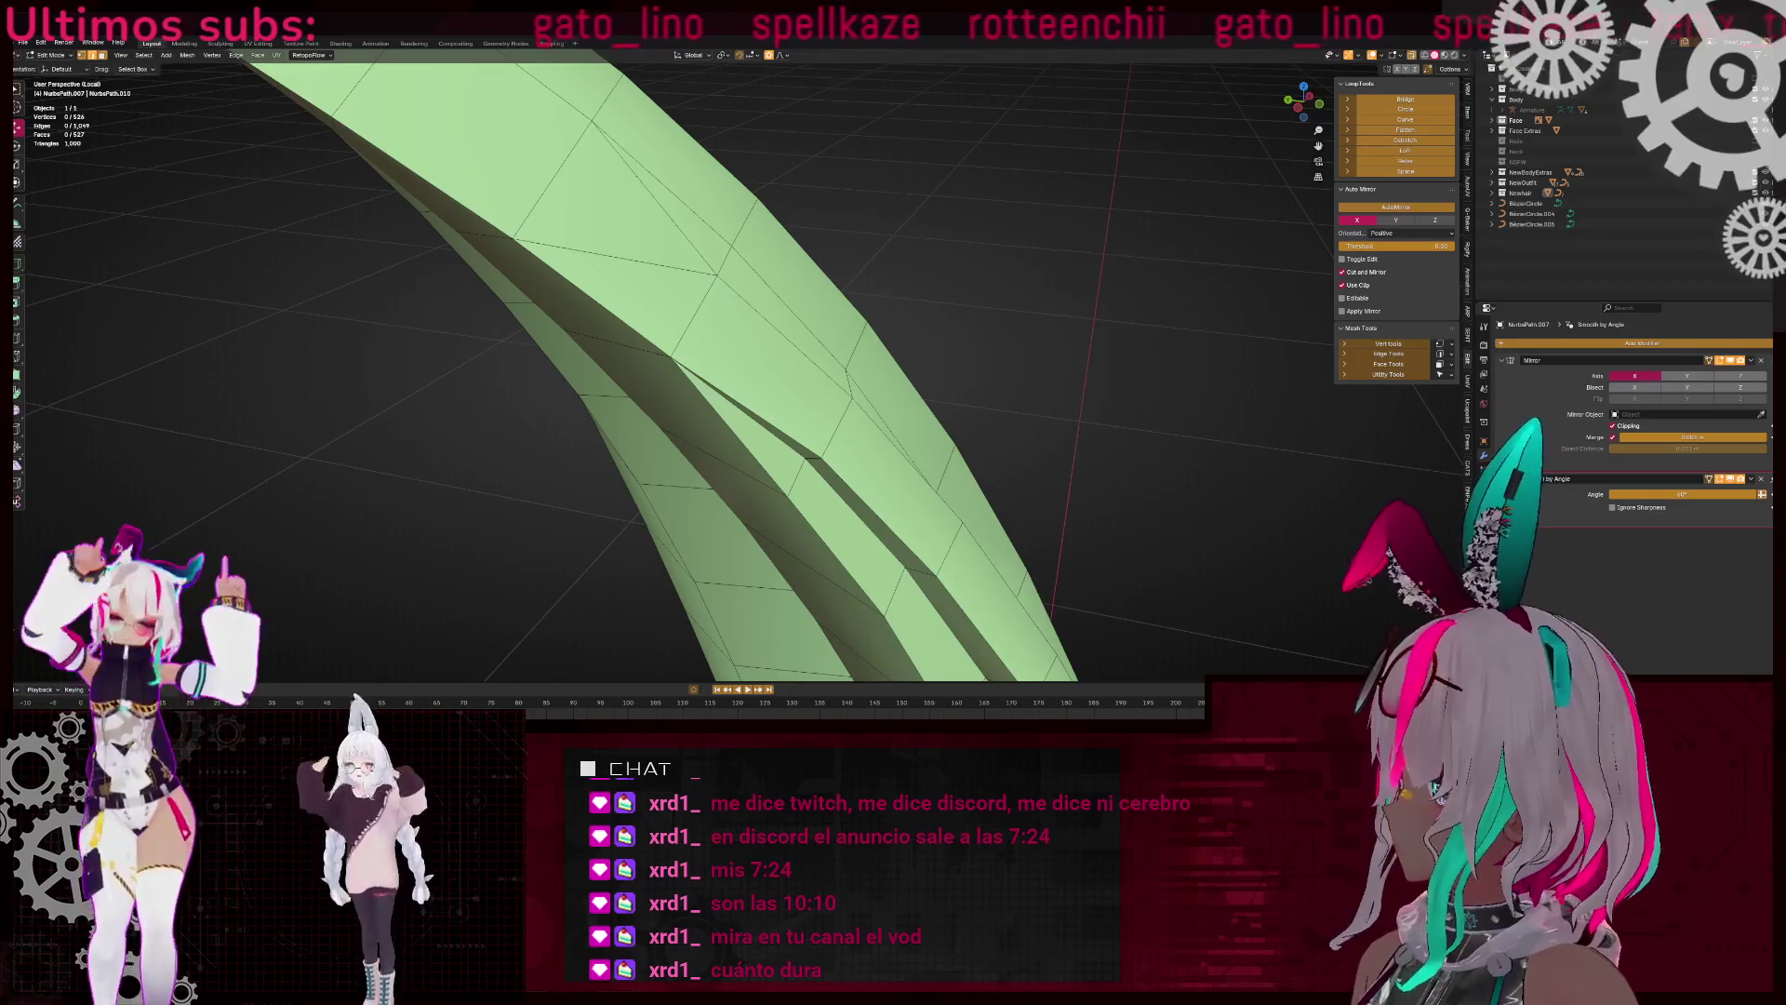
# Switch from Blender to the browser showing the X post with the sword photo
pyautogui.hotkey('alt', 'Tab')
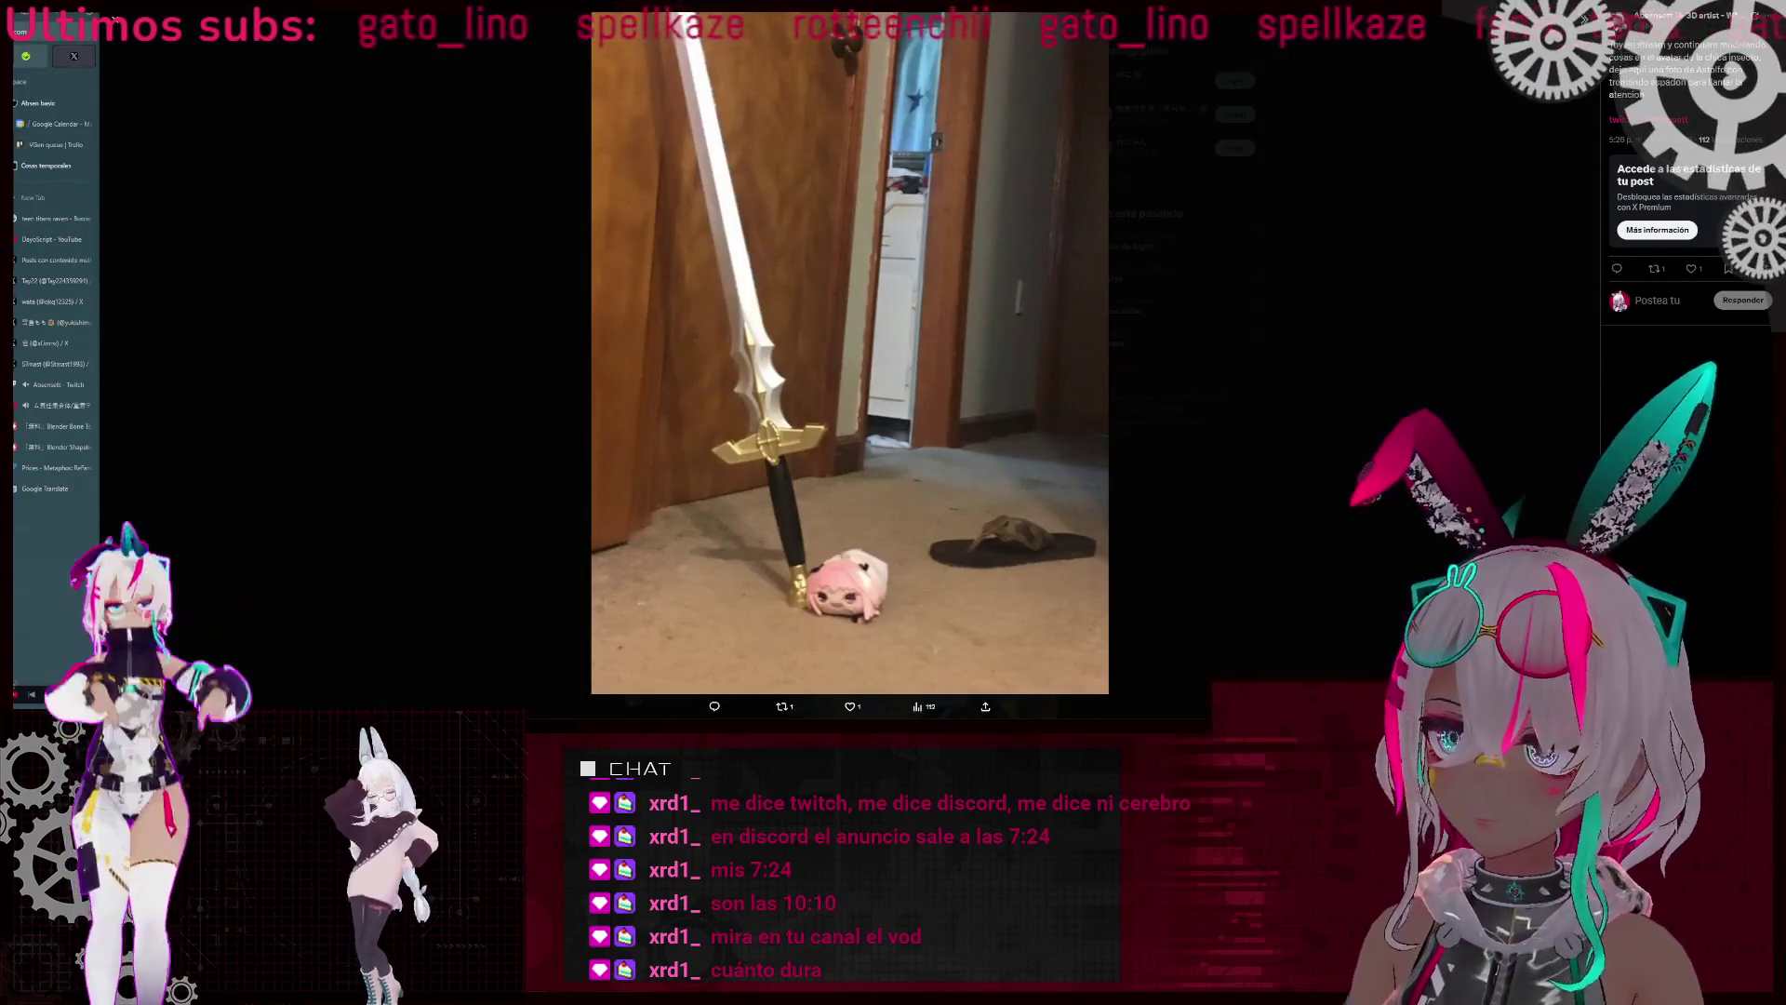
# Return from the sword post to the green hair strand model in Blender
pyautogui.hotkey('alt', 'Tab')
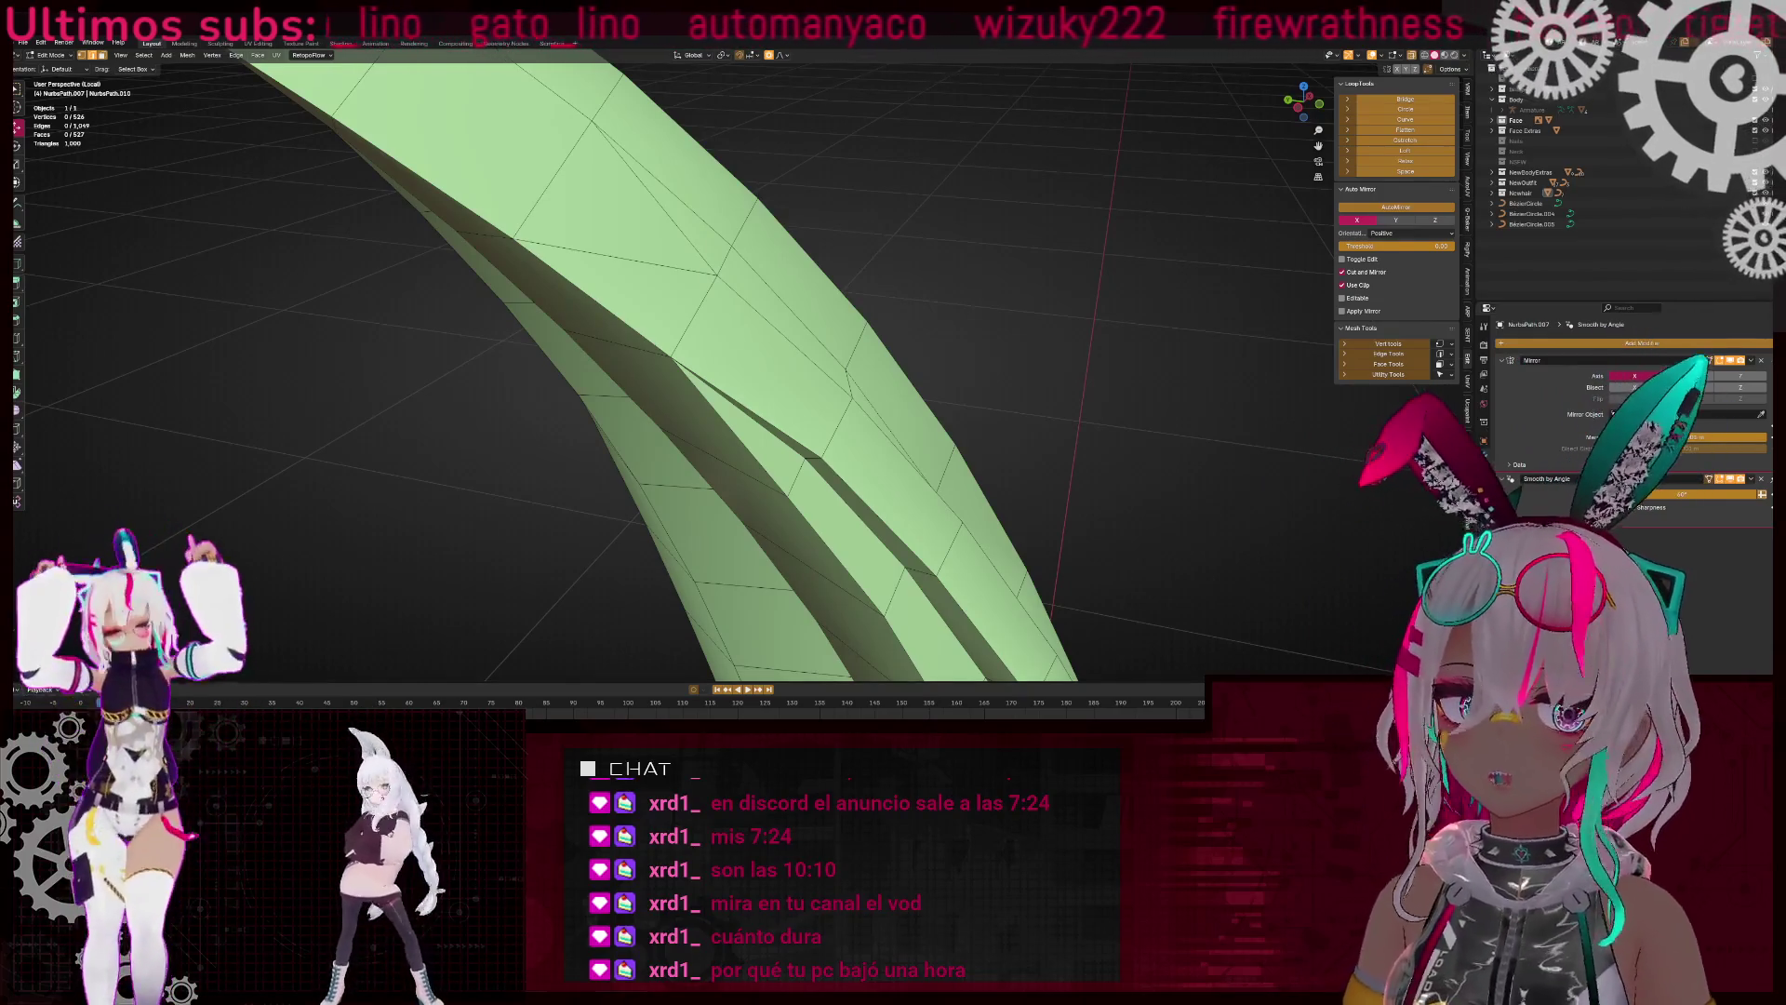
# Delete the misplaced face on the hair strand and fill the hole, undoing an extra face
pyautogui.moveTo(976, 295)
pyautogui.mouseDown(button='middle')
pyautogui.moveTo(990, 338)
pyautogui.moveTo(801, 390)
pyautogui.moveTo(830, 470)
pyautogui.moveTo(809, 419)
pyautogui.moveTo(685, 363)
pyautogui.moveTo(627, 425)
pyautogui.moveTo(484, 438)
pyautogui.mouseUp(button='middle')
pyautogui.click(381, 428)
pyautogui.press('x')
pyautogui.click(678, 426)
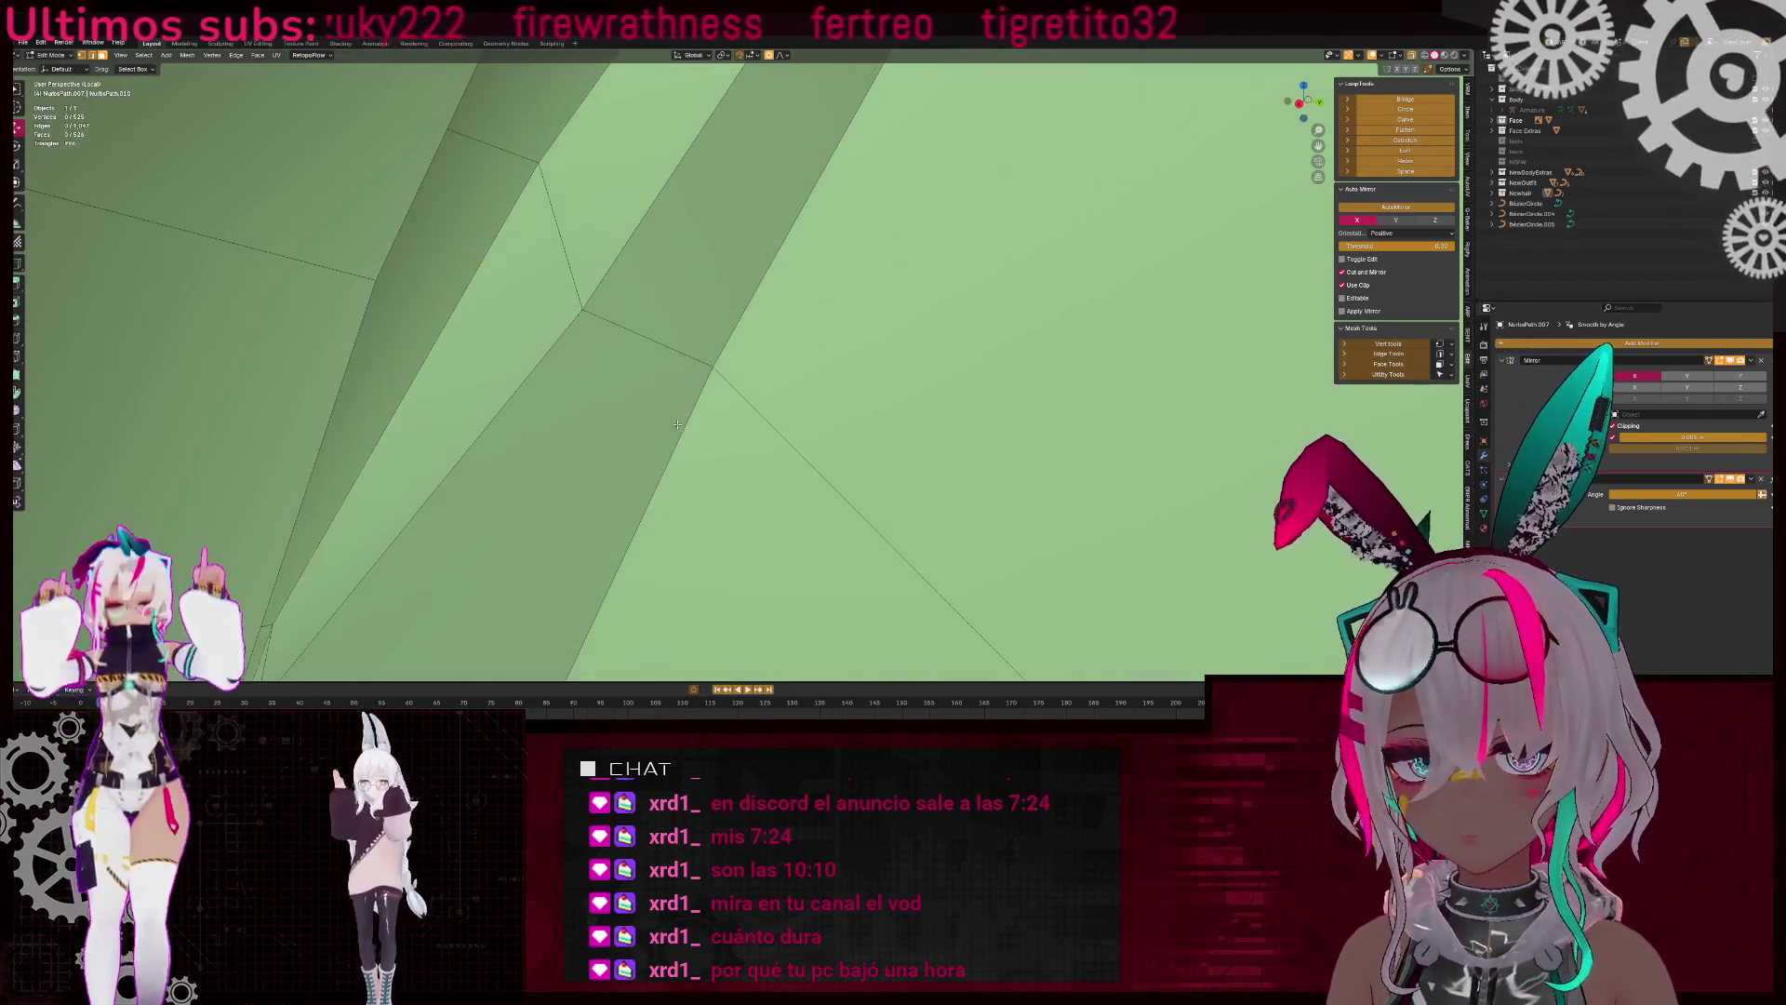
pyautogui.moveTo(679, 429)
pyautogui.mouseDown(button='middle')
pyautogui.moveTo(650, 454)
pyautogui.moveTo(576, 442)
pyautogui.moveTo(491, 365)
pyautogui.moveTo(662, 383)
pyautogui.mouseUp(button='middle')
pyautogui.press('f')
pyautogui.rightClick(788, 307)
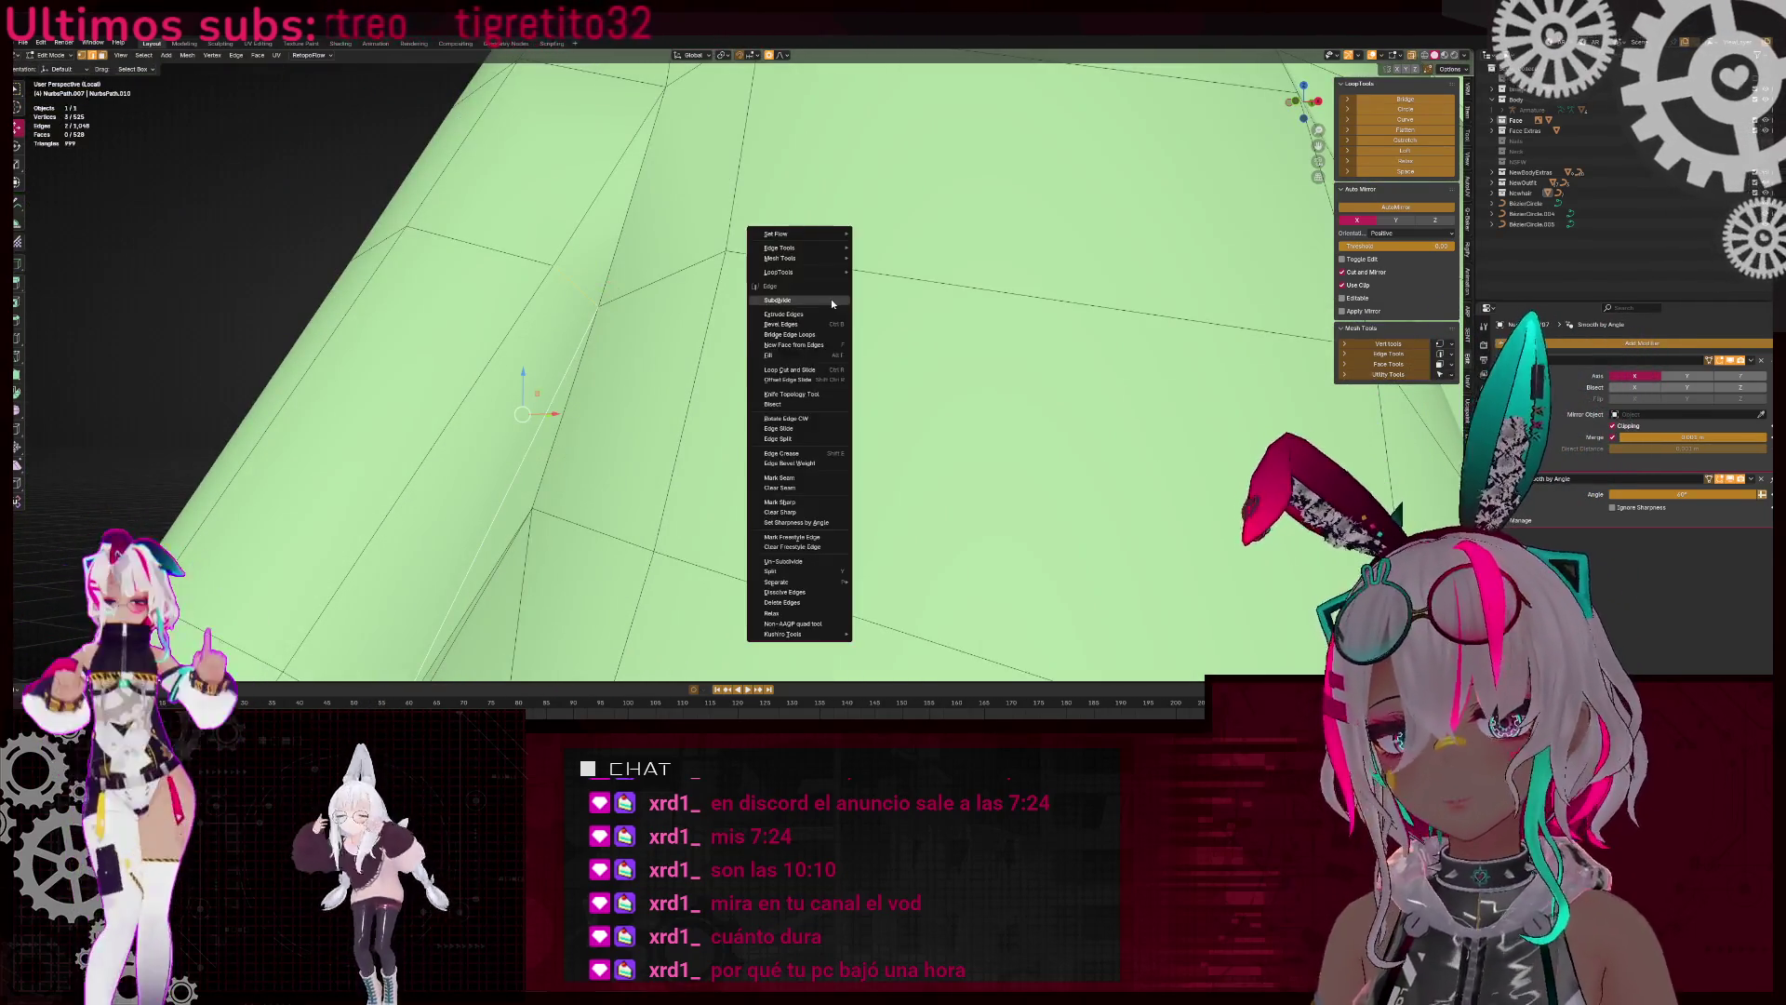
pyautogui.click(830, 299)
pyautogui.hotkey('ctrl', 'z')
# Clear the selection and turn off X-ray so the hair shows solid
pyautogui.moveTo(769, 333); pyautogui.dragTo(572, 361, button='middle')
pyautogui.scroll(-5, 583, 359)
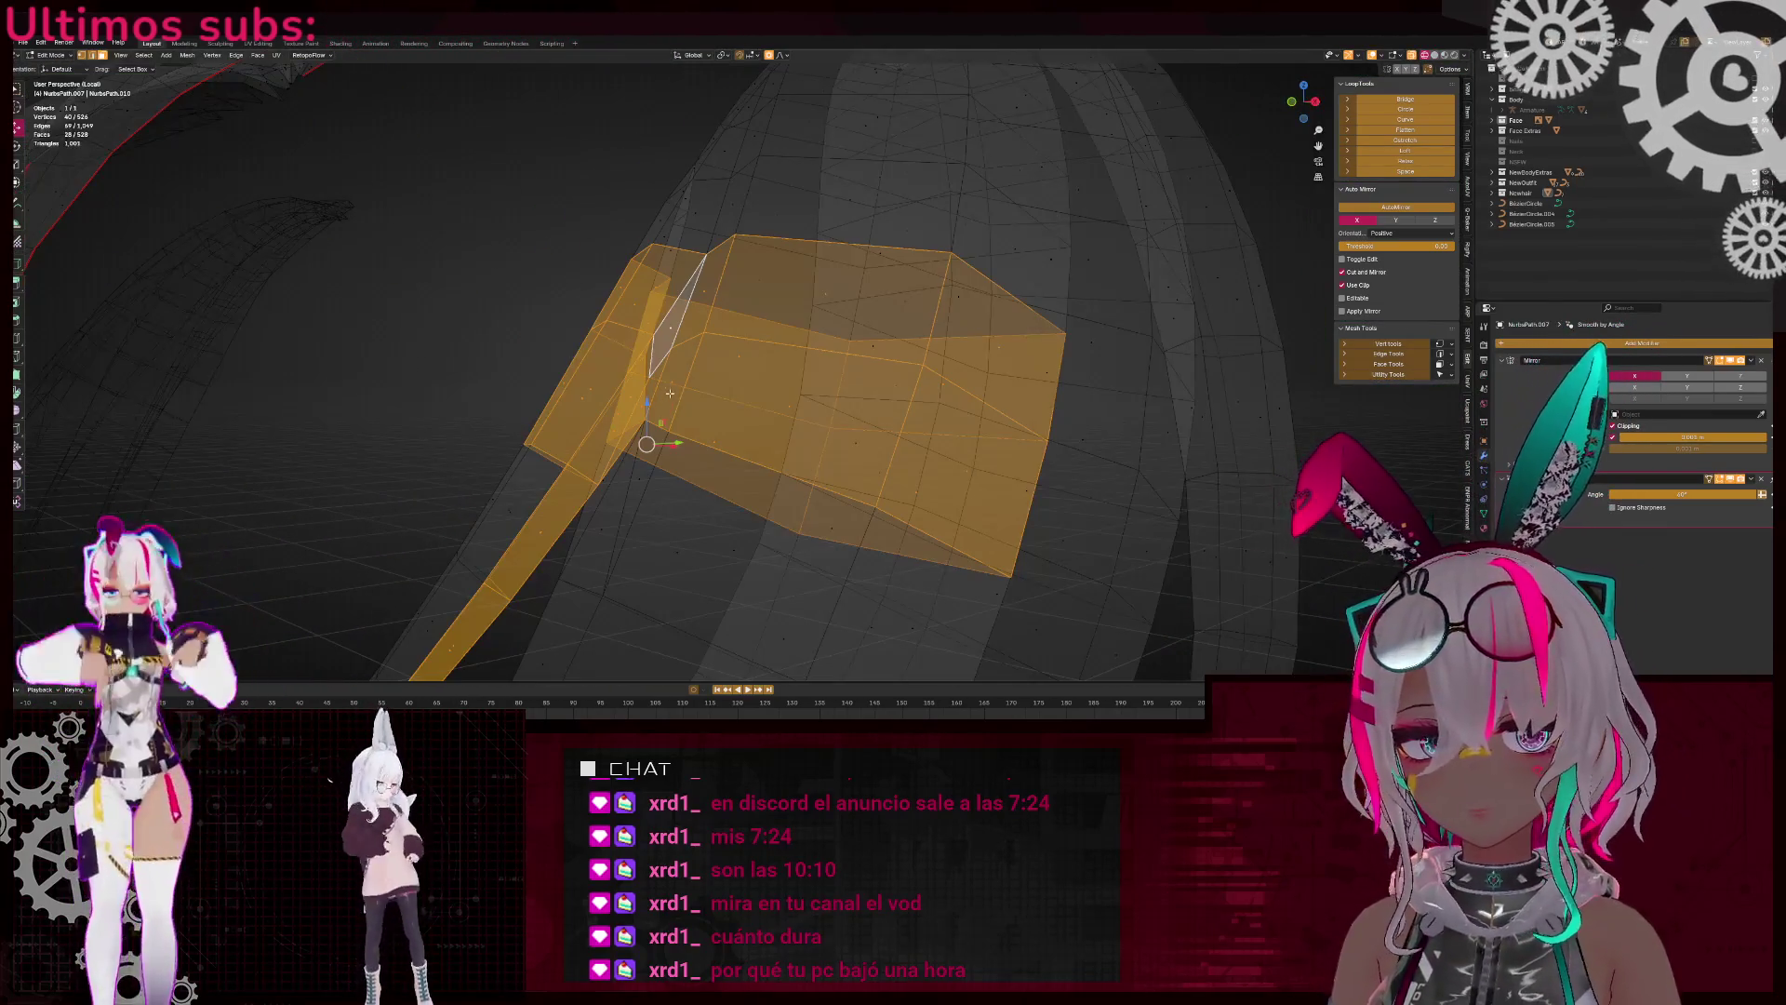
pyautogui.scroll(-2, 669, 394)
pyautogui.scroll(8, 1023, 372)
pyautogui.hotkey('alt', 'a')
pyautogui.moveTo(1041, 386)
pyautogui.mouseDown(button='middle')
pyautogui.moveTo(965, 371)
pyautogui.moveTo(913, 399)
pyautogui.moveTo(818, 399)
pyautogui.moveTo(854, 449)
pyautogui.moveTo(772, 414)
pyautogui.moveTo(838, 470)
pyautogui.moveTo(728, 433)
pyautogui.moveTo(730, 341)
pyautogui.moveTo(744, 421)
pyautogui.mouseUp(button='middle')
pyautogui.scroll(-5, 964, 371)
pyautogui.hotkey('alt', 'z')
pyautogui.scroll(3, 768, 412)
pyautogui.scroll(-3, 767, 412)
pyautogui.scroll(5, 839, 470)
pyautogui.scroll(3, 728, 433)
# Insert a new edge loop along the hair strand with a loop cut
pyautogui.click(754, 414)
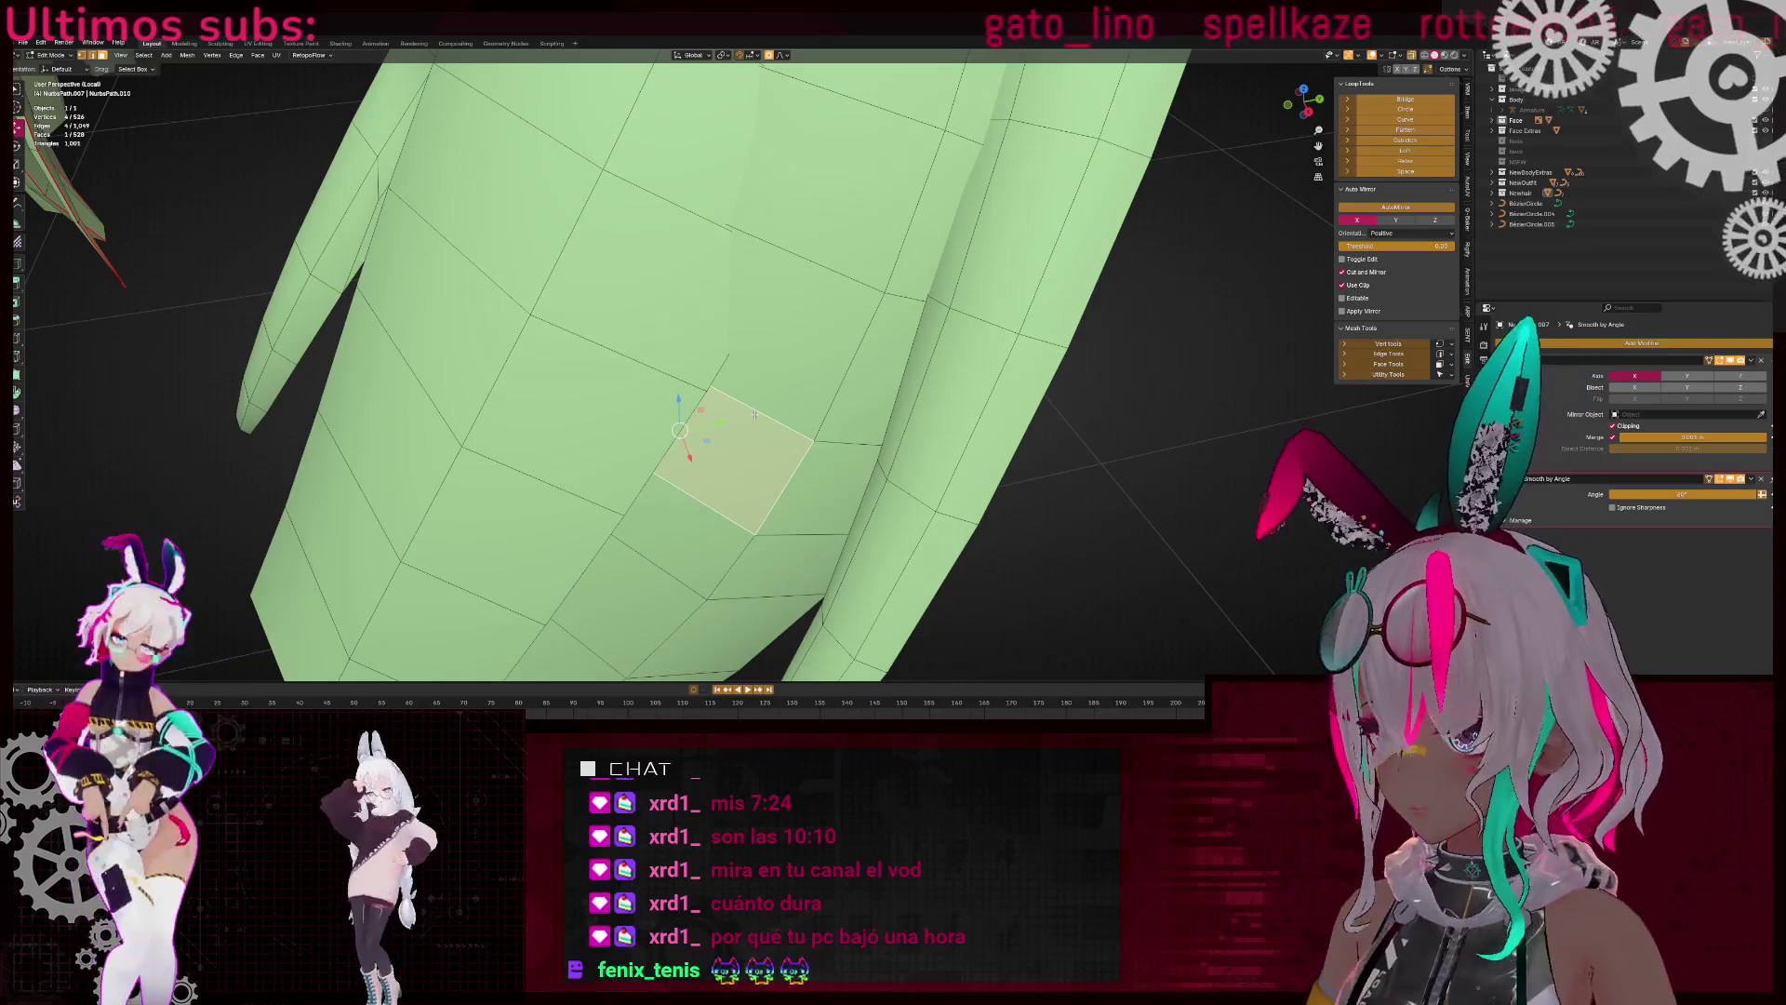
pyautogui.scroll(-5, 754, 414)
pyautogui.moveTo(754, 413); pyautogui.dragTo(789, 304, button='middle')
pyautogui.scroll(4, 789, 304)
pyautogui.hotkey('ctrl', 'r')
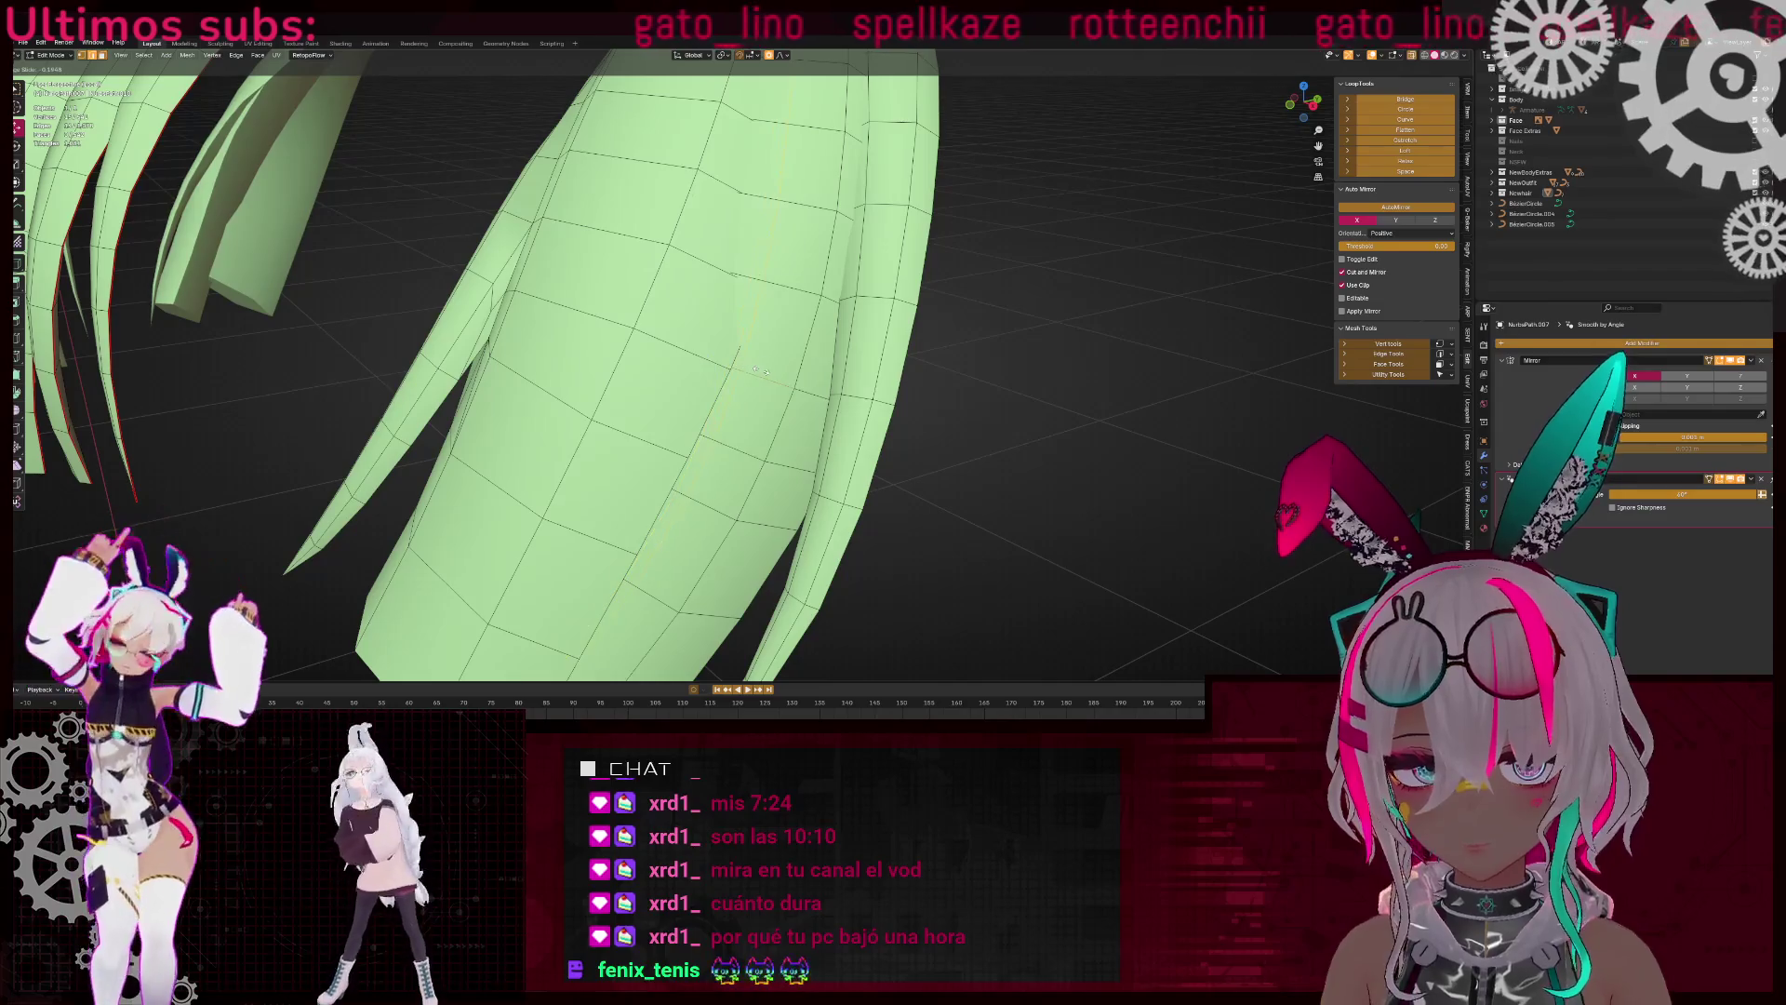
pyautogui.click(753, 368)
pyautogui.moveTo(754, 368); pyautogui.dragTo(758, 334, button='middle')
pyautogui.scroll(3, 761, 312)
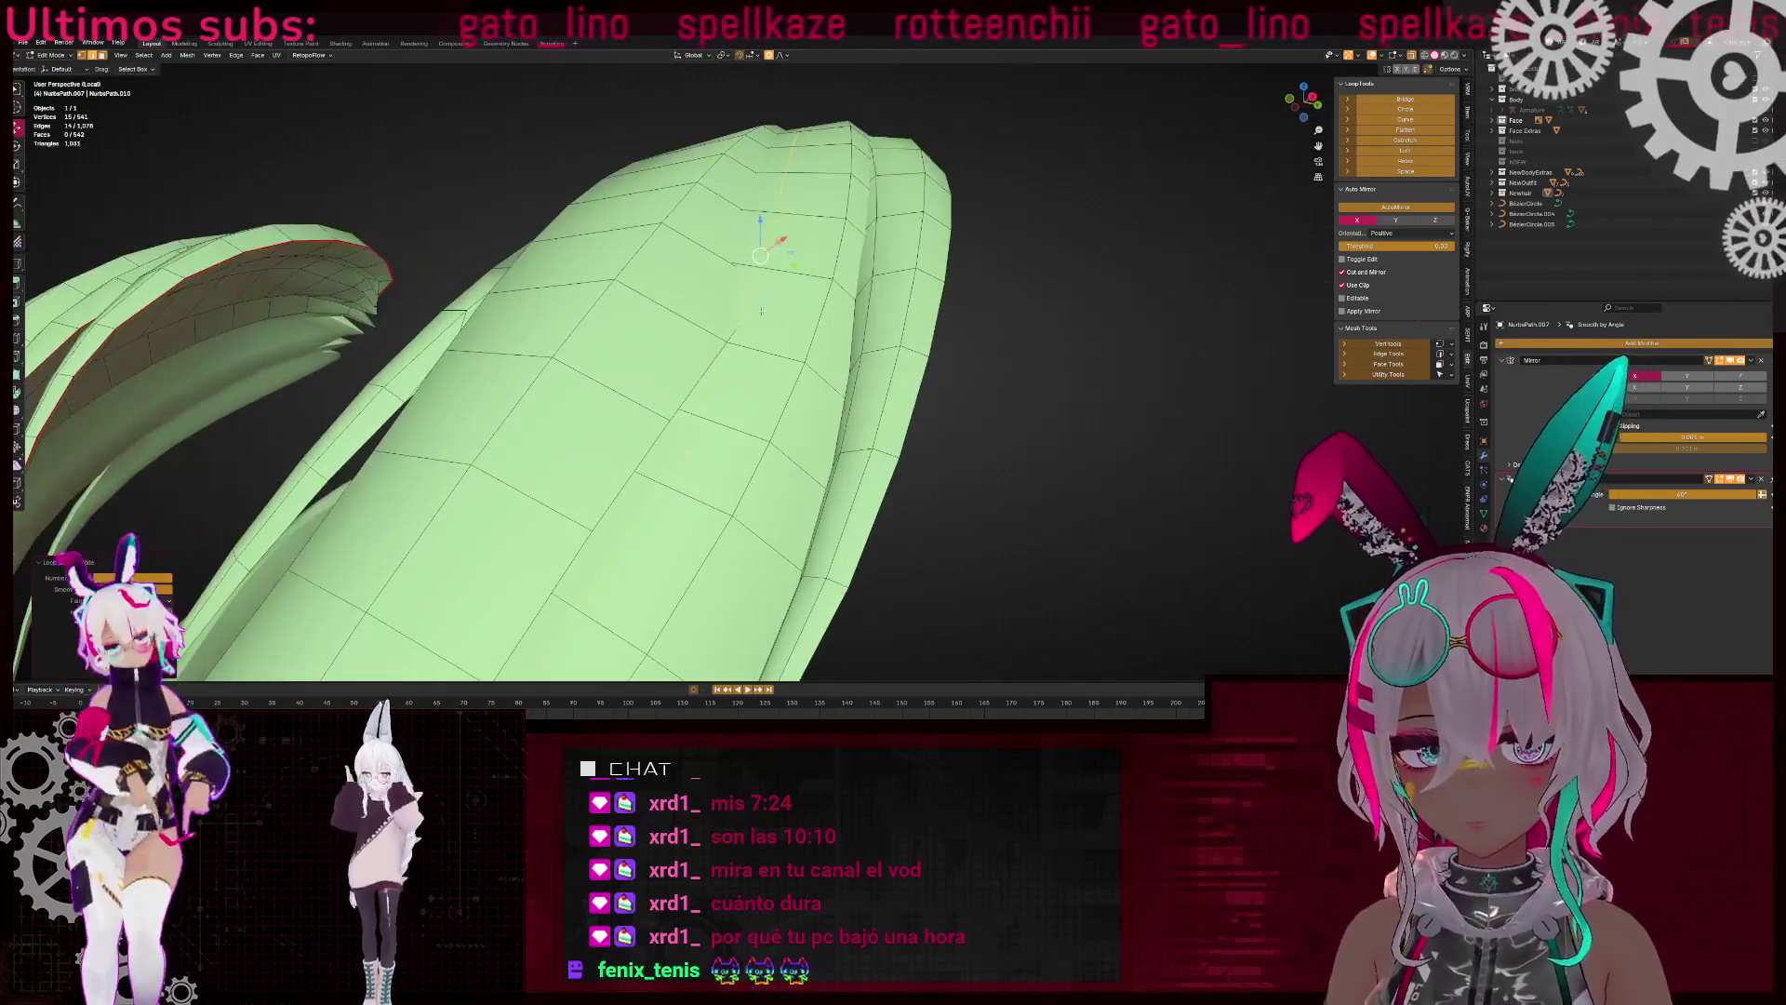
pyautogui.scroll(5, 753, 305)
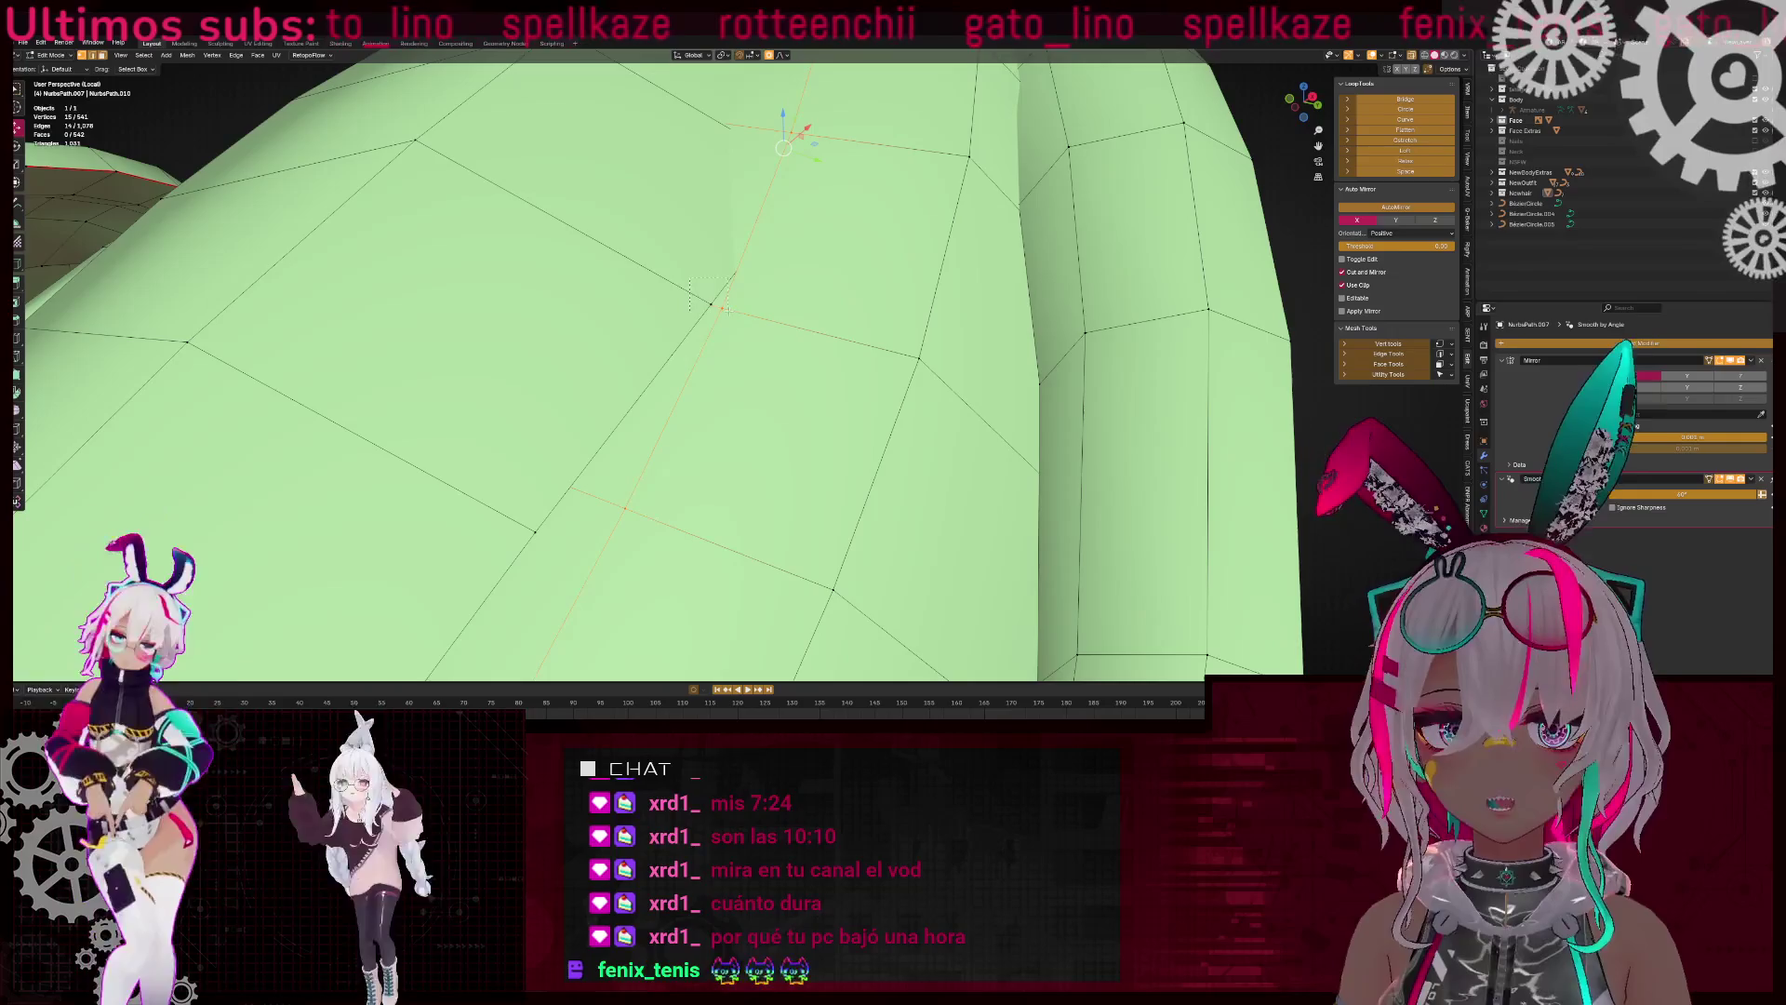
# Merge the stray vertex and frame it in the view
pyautogui.moveTo(726, 309)
pyautogui.mouseDown(button='middle')
pyautogui.moveTo(710, 322)
pyautogui.moveTo(730, 243)
pyautogui.moveTo(772, 263)
pyautogui.moveTo(728, 298)
pyautogui.mouseUp(button='middle')
pyautogui.press('m')
pyautogui.click(730, 242)
pyautogui.press('KP_Decimal')
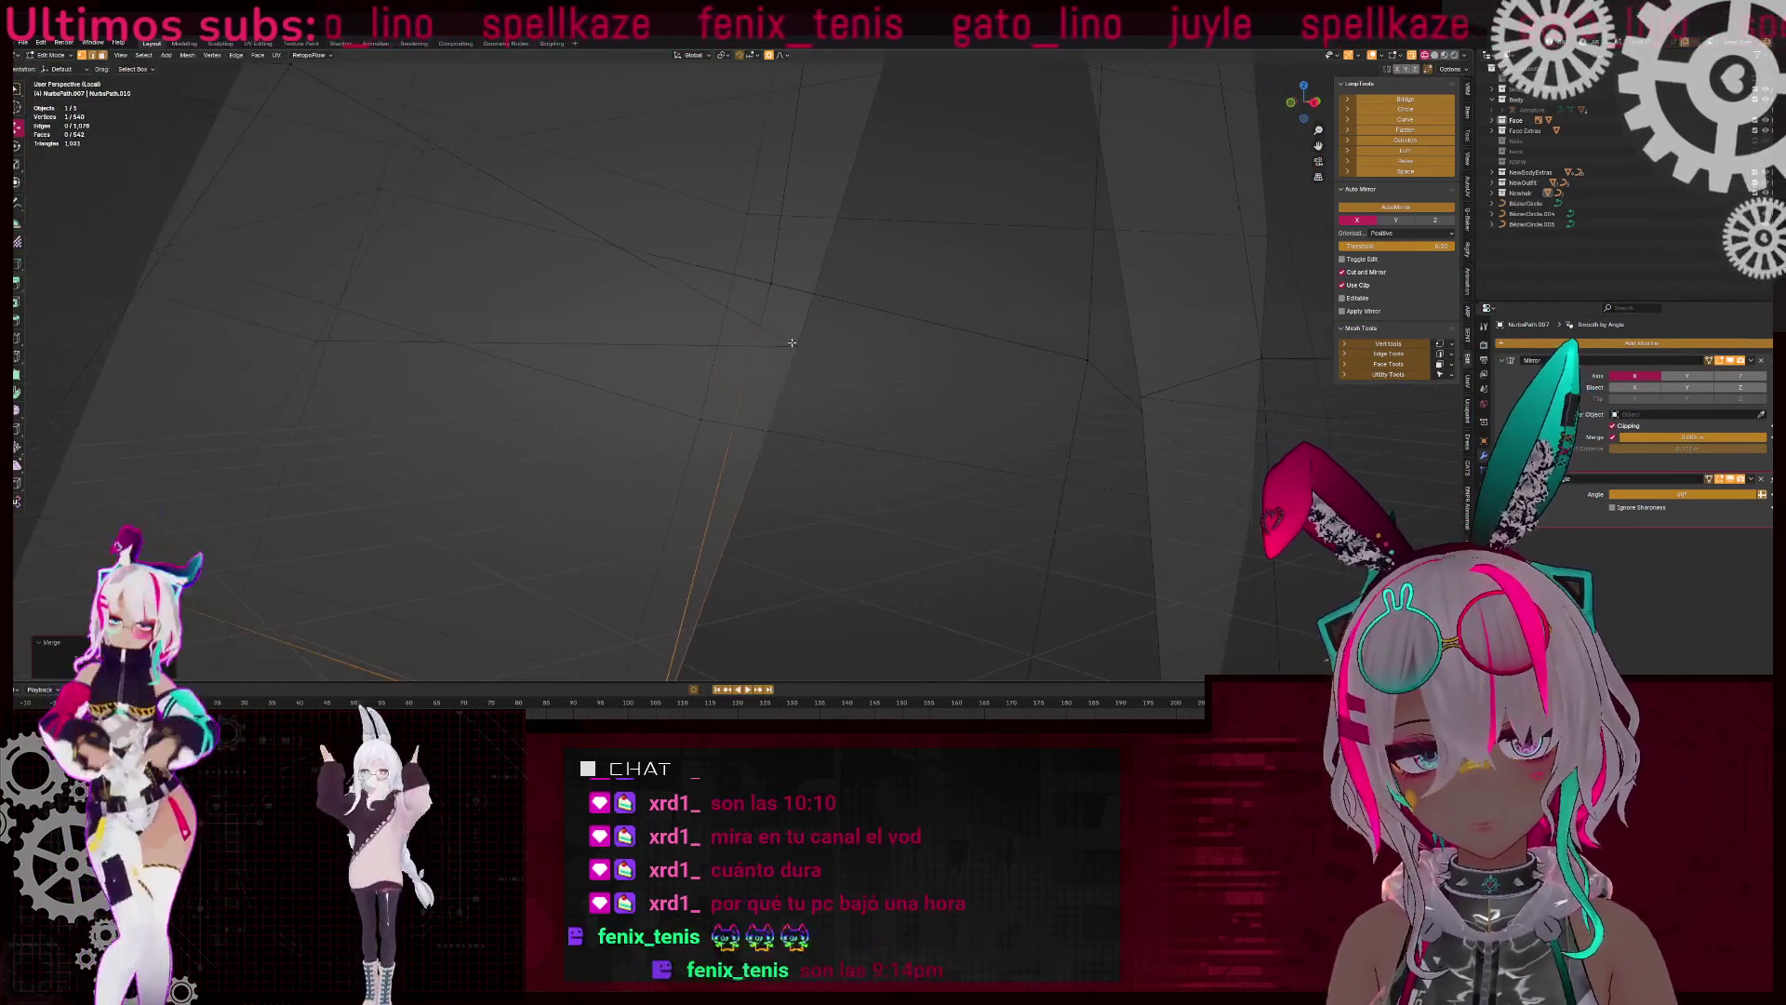
pyautogui.scroll(3, 901, 372)
pyautogui.scroll(-3, 900, 373)
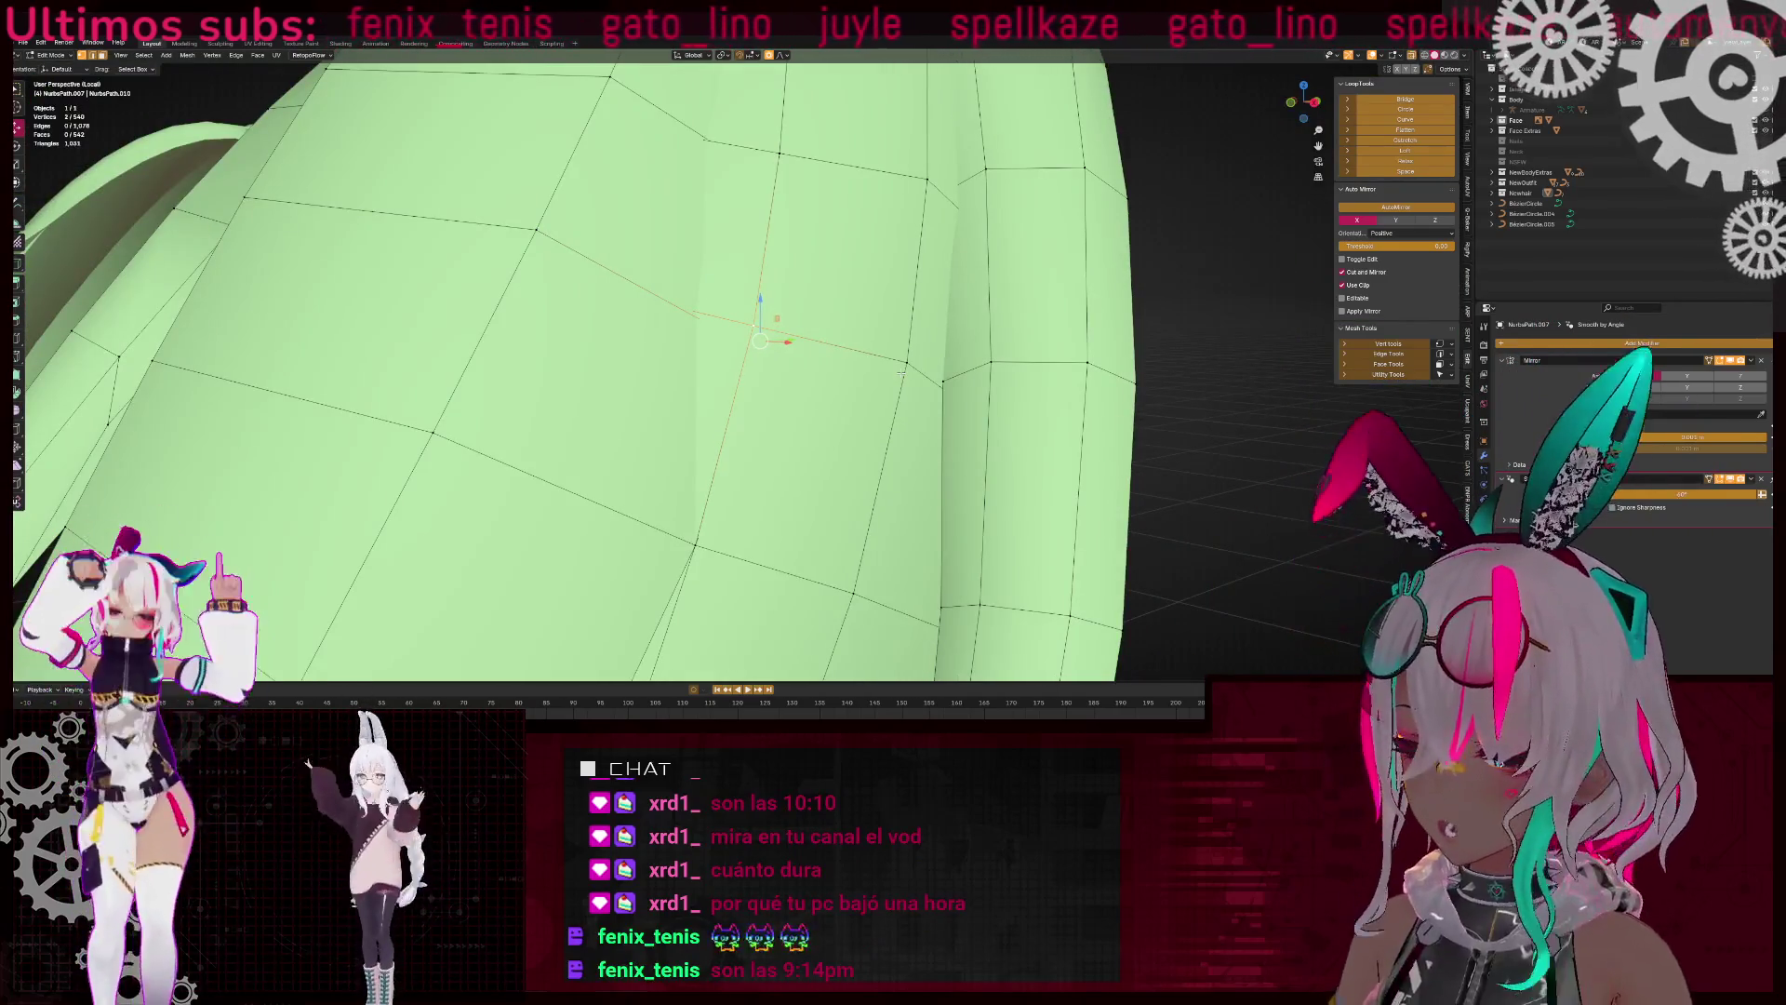
pyautogui.moveTo(900, 372); pyautogui.dragTo(809, 465, button='middle')
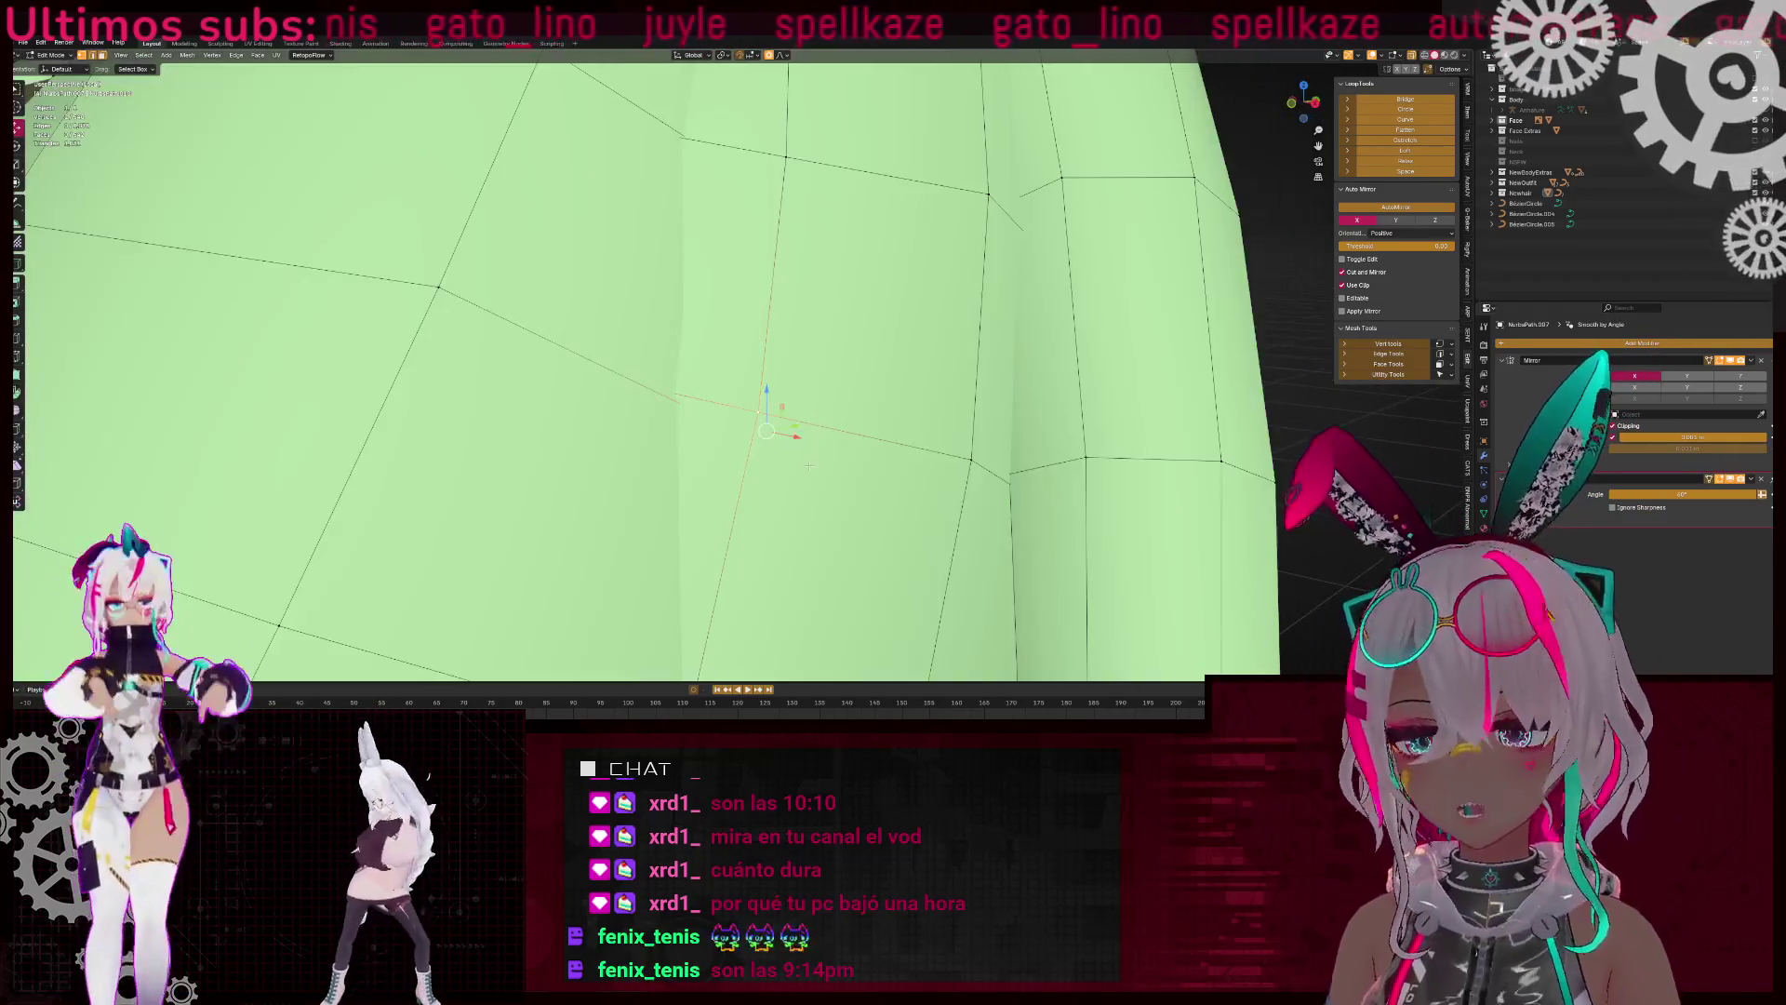
# Slide the crown vertex along its edge and merge the vertices at center
pyautogui.press('g')
pyautogui.press('g')
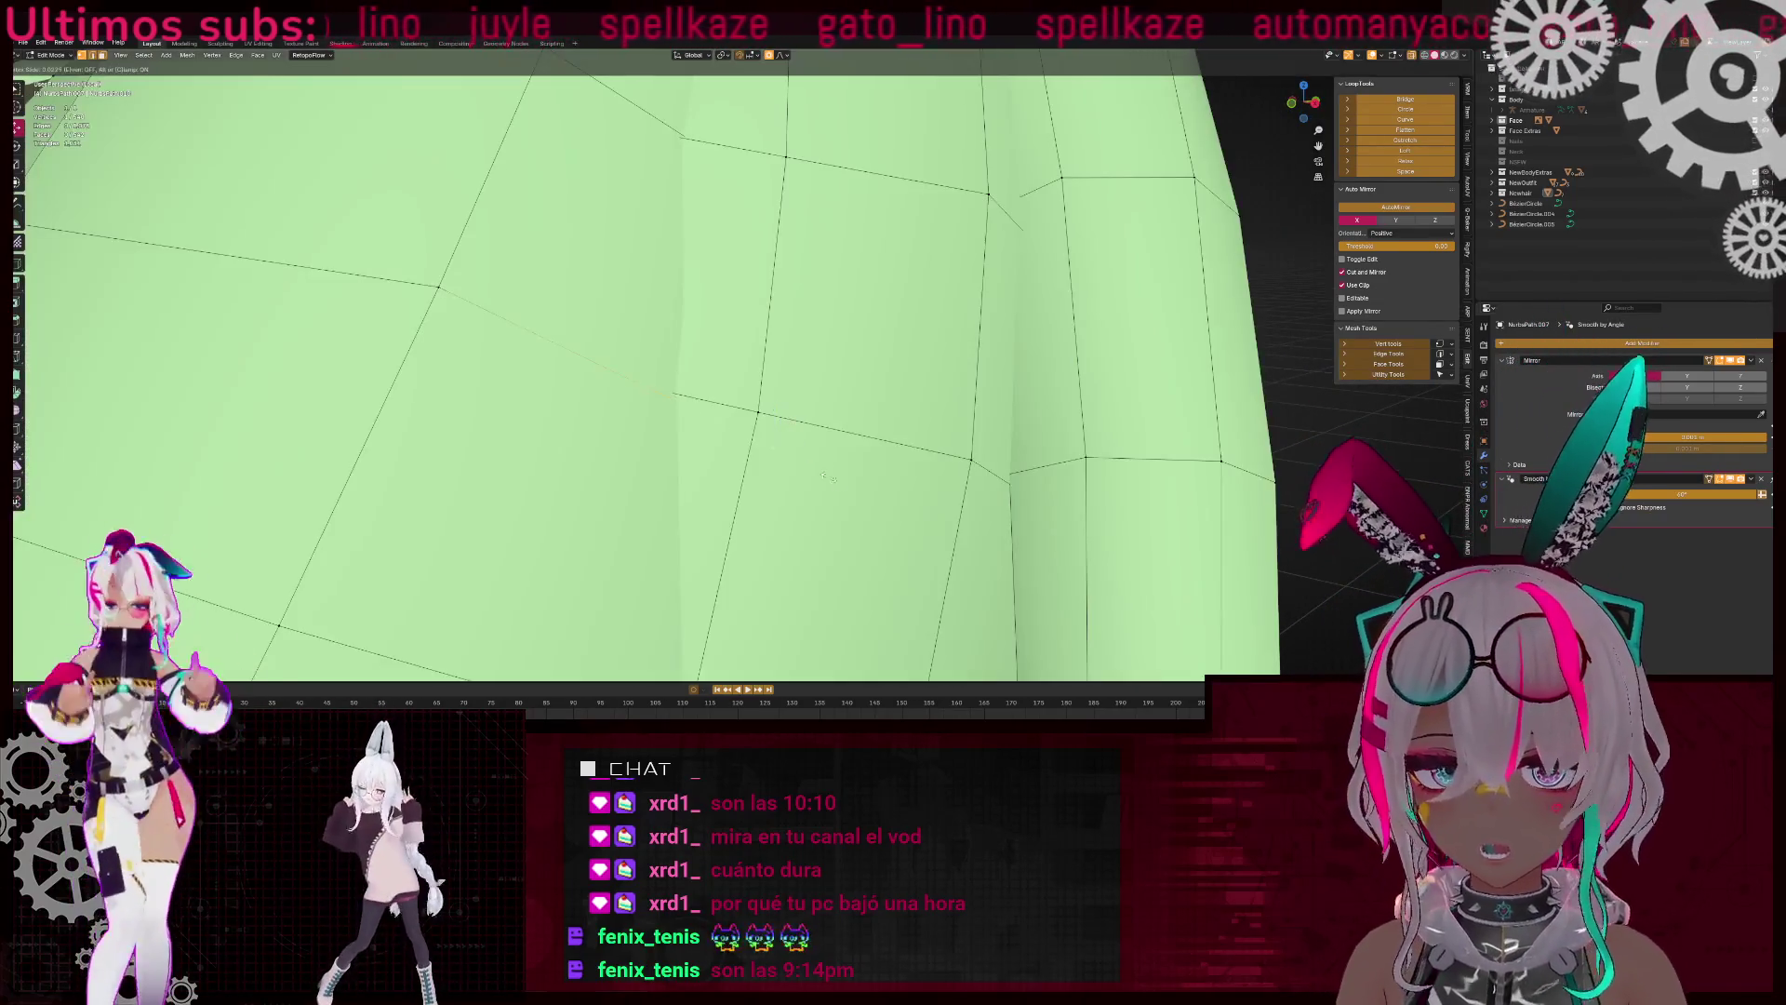
pyautogui.click(789, 439)
pyautogui.press('m')
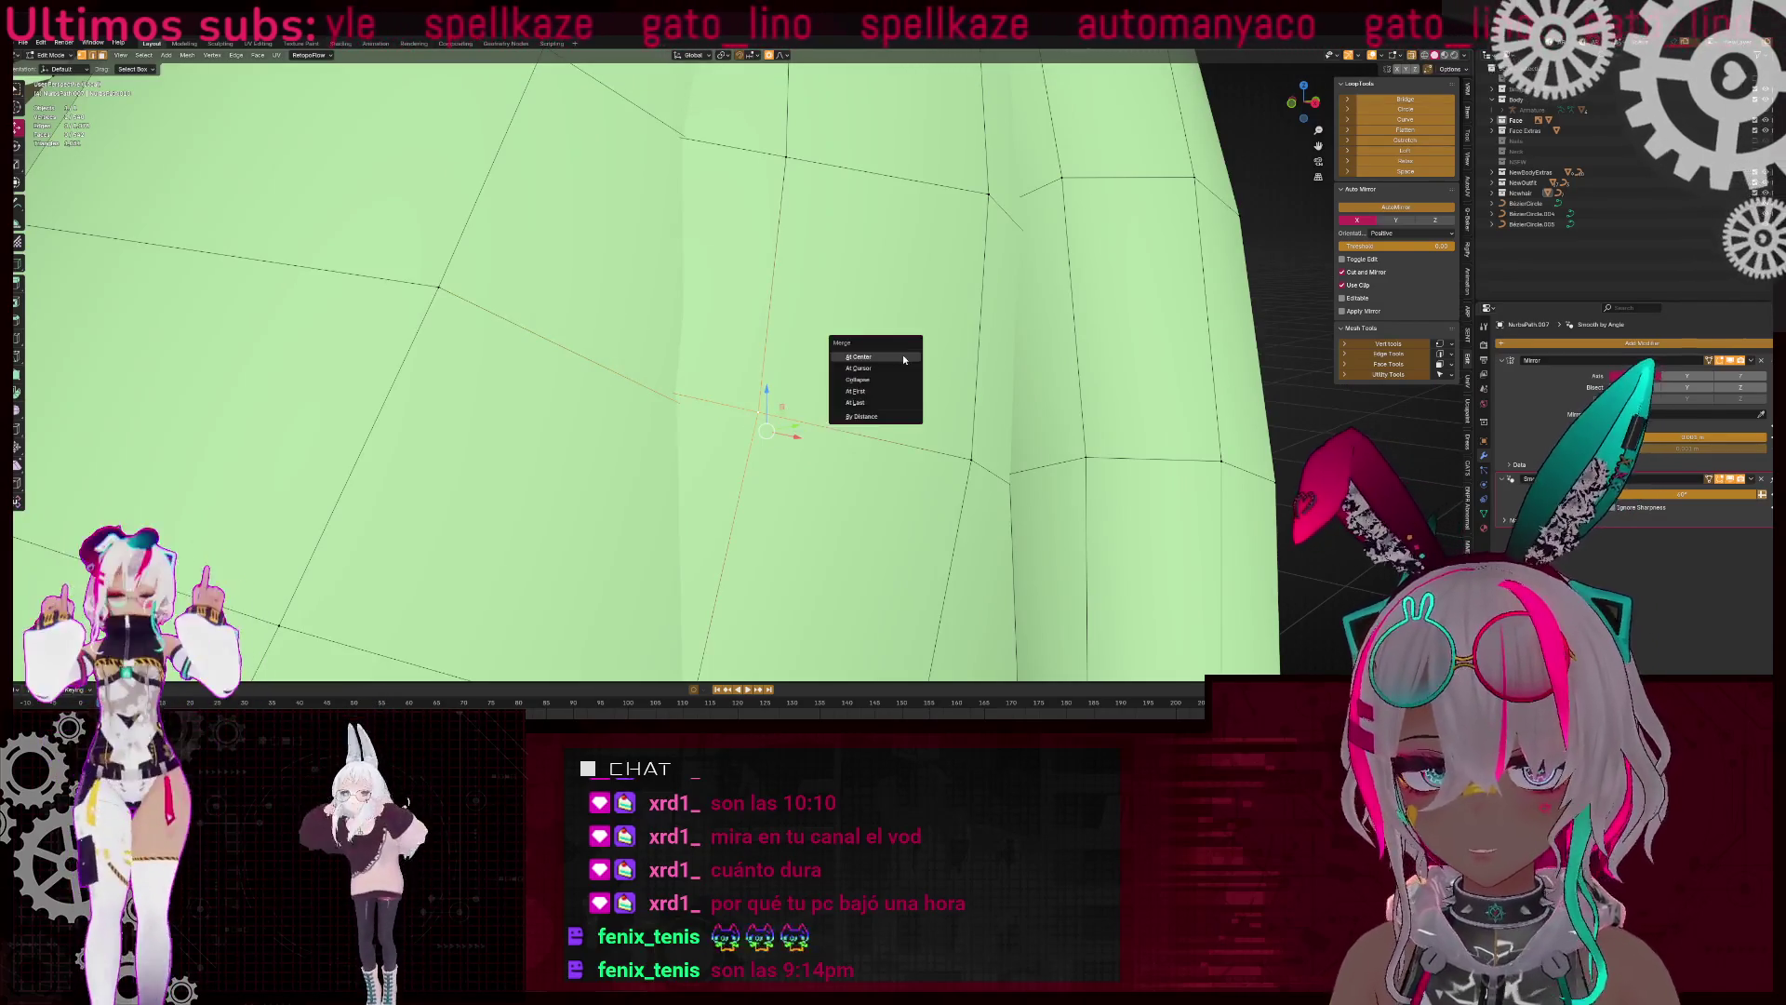
pyautogui.click(874, 363)
pyautogui.scroll(-3, 806, 437)
pyautogui.moveTo(807, 437); pyautogui.dragTo(770, 384, button='middle')
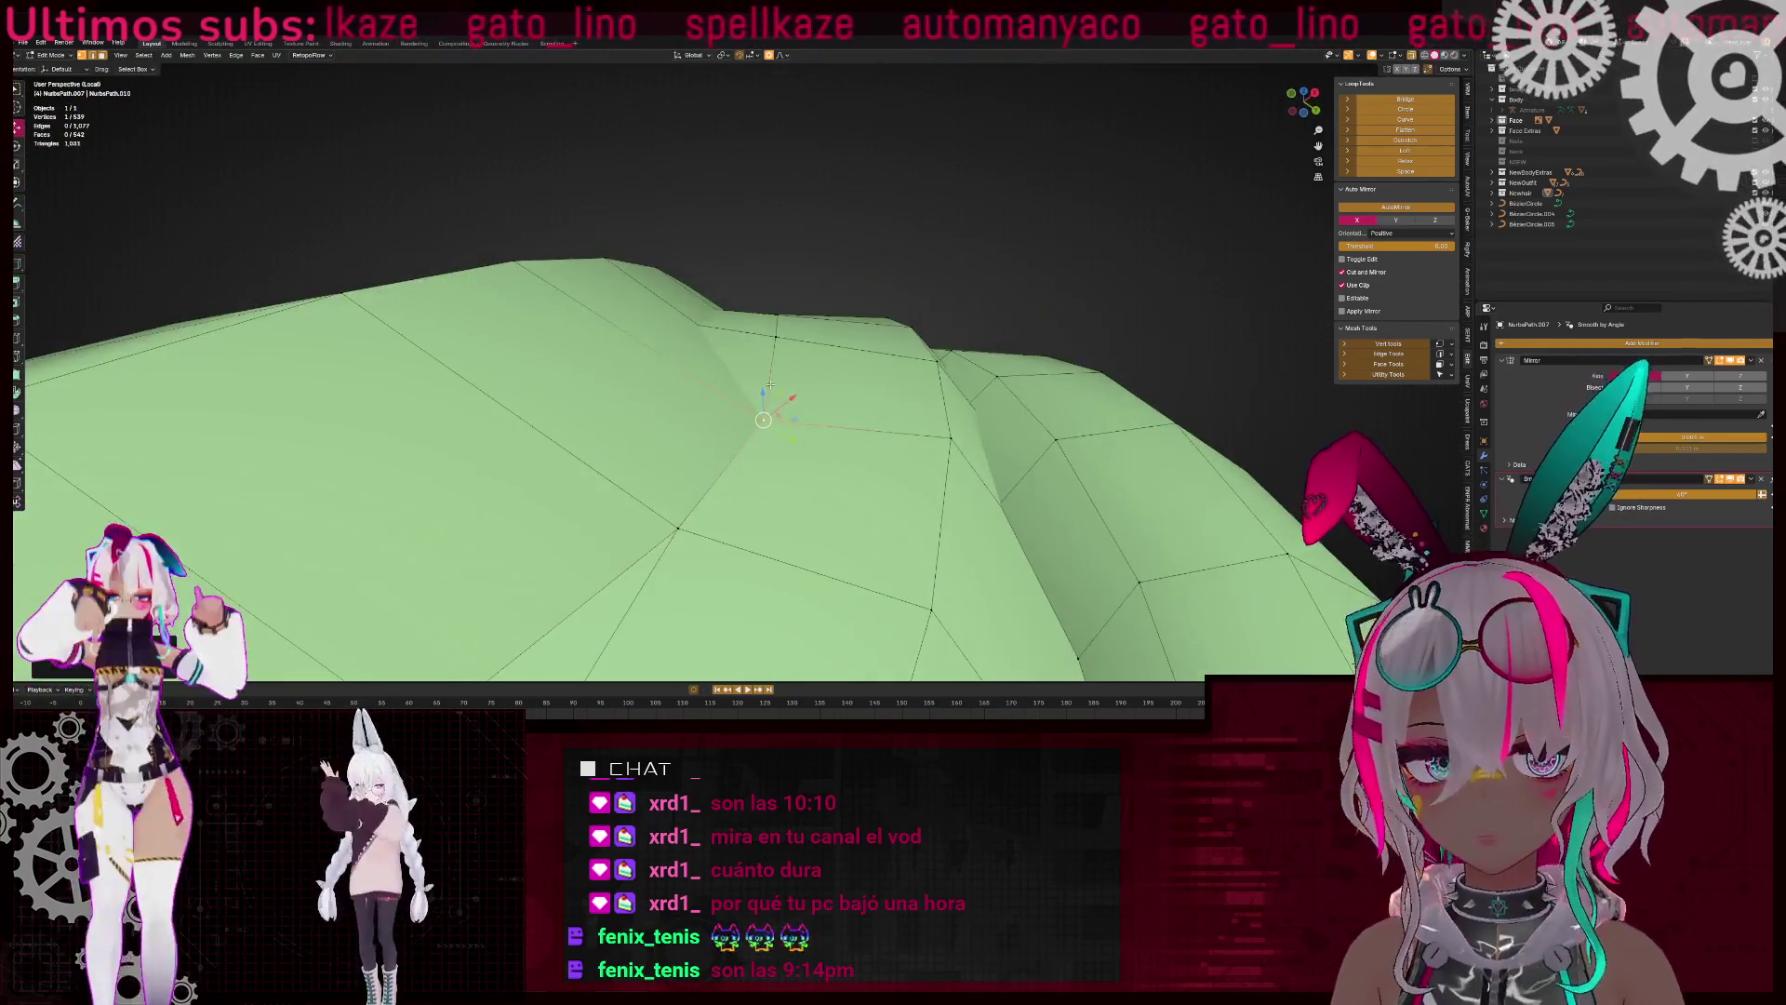
# Extrude a new connected vertex and merge it onto the last selected vertex
pyautogui.keyDown('ctrl'); pyautogui.rightClick(787, 394); pyautogui.keyUp('ctrl')
pyautogui.hotkey('shift', 'z')
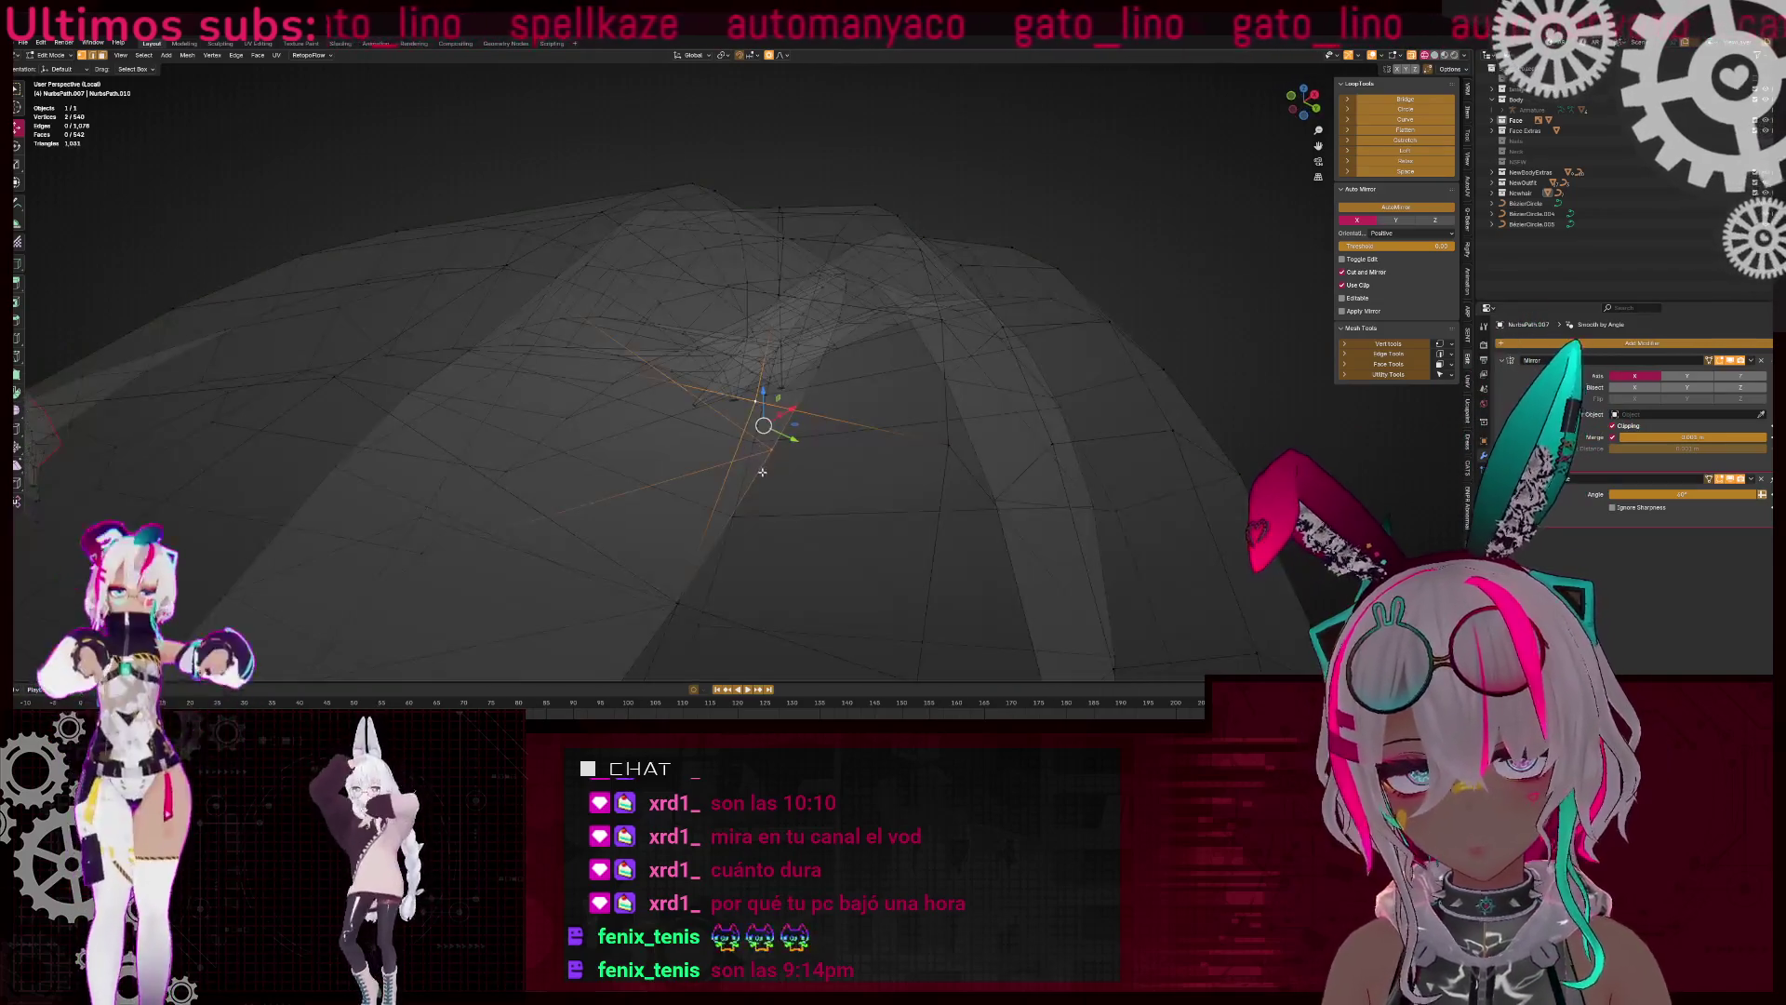
pyautogui.hotkey('shift', 'z')
pyautogui.hotkey('shift', 'z')
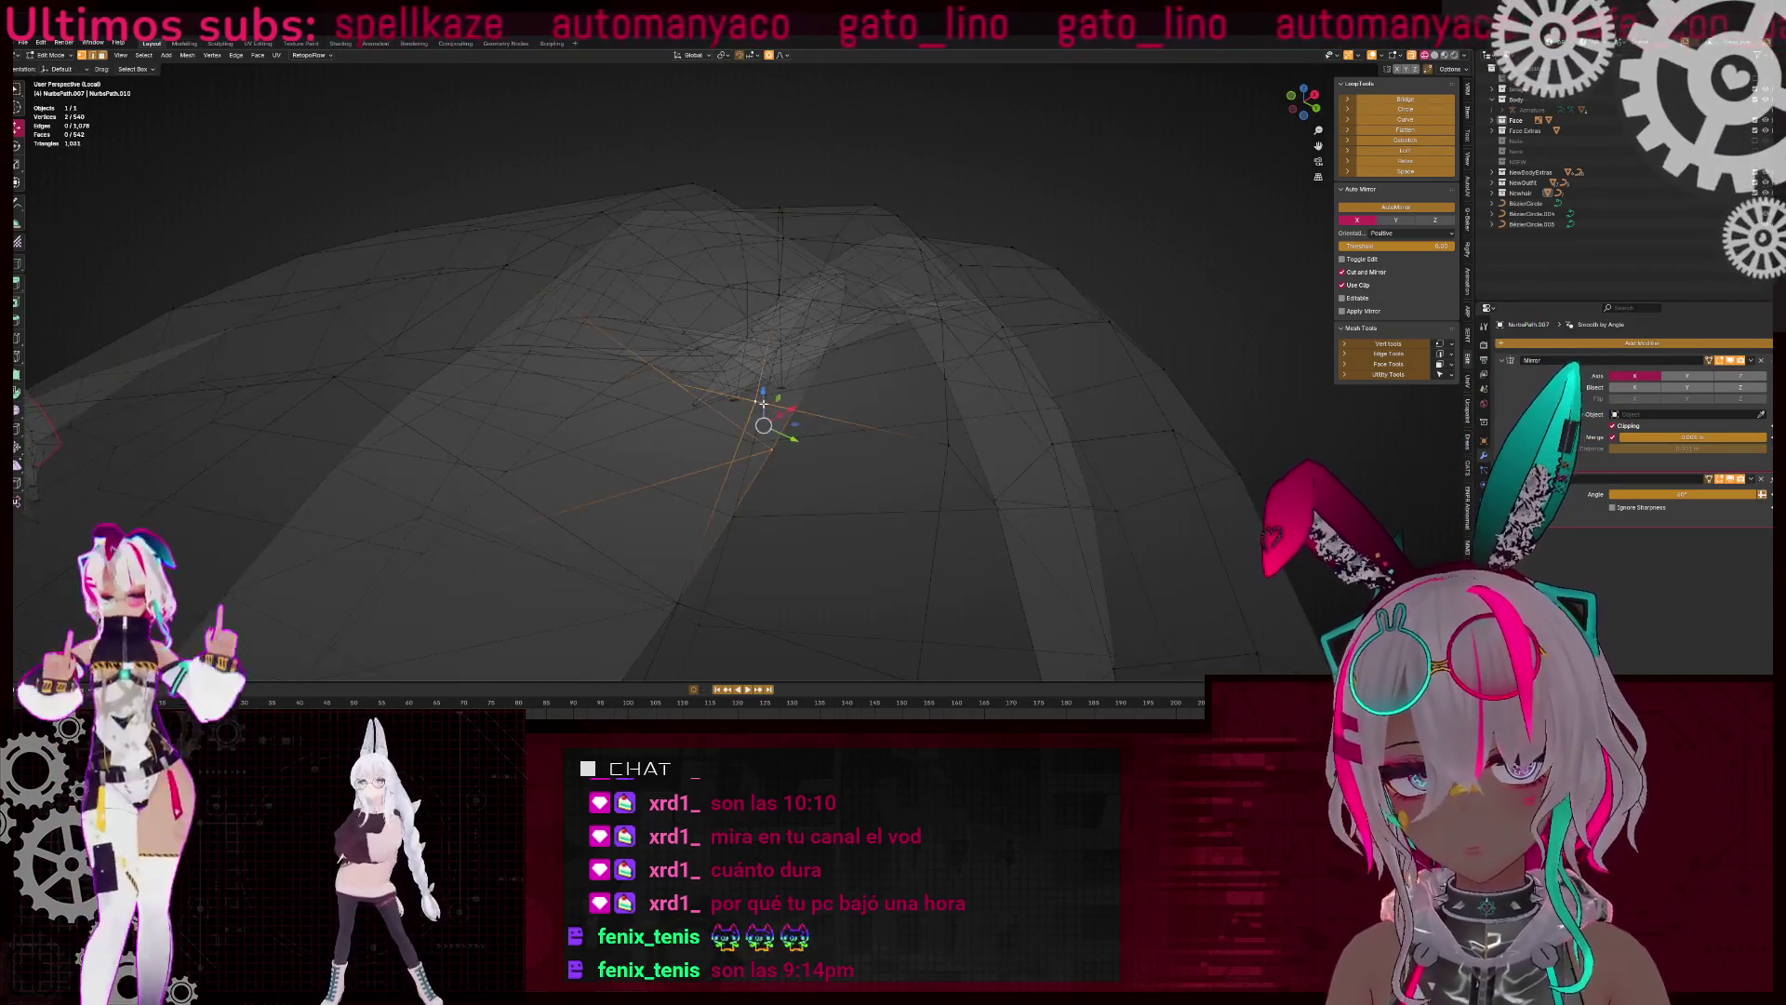
pyautogui.hotkey('shift', 'z')
pyautogui.moveTo(766, 450)
pyautogui.mouseDown(button='middle')
pyautogui.moveTo(708, 408)
pyautogui.moveTo(865, 456)
pyautogui.moveTo(769, 421)
pyautogui.mouseUp(button='middle')
pyautogui.press('m')
pyautogui.click(867, 459)
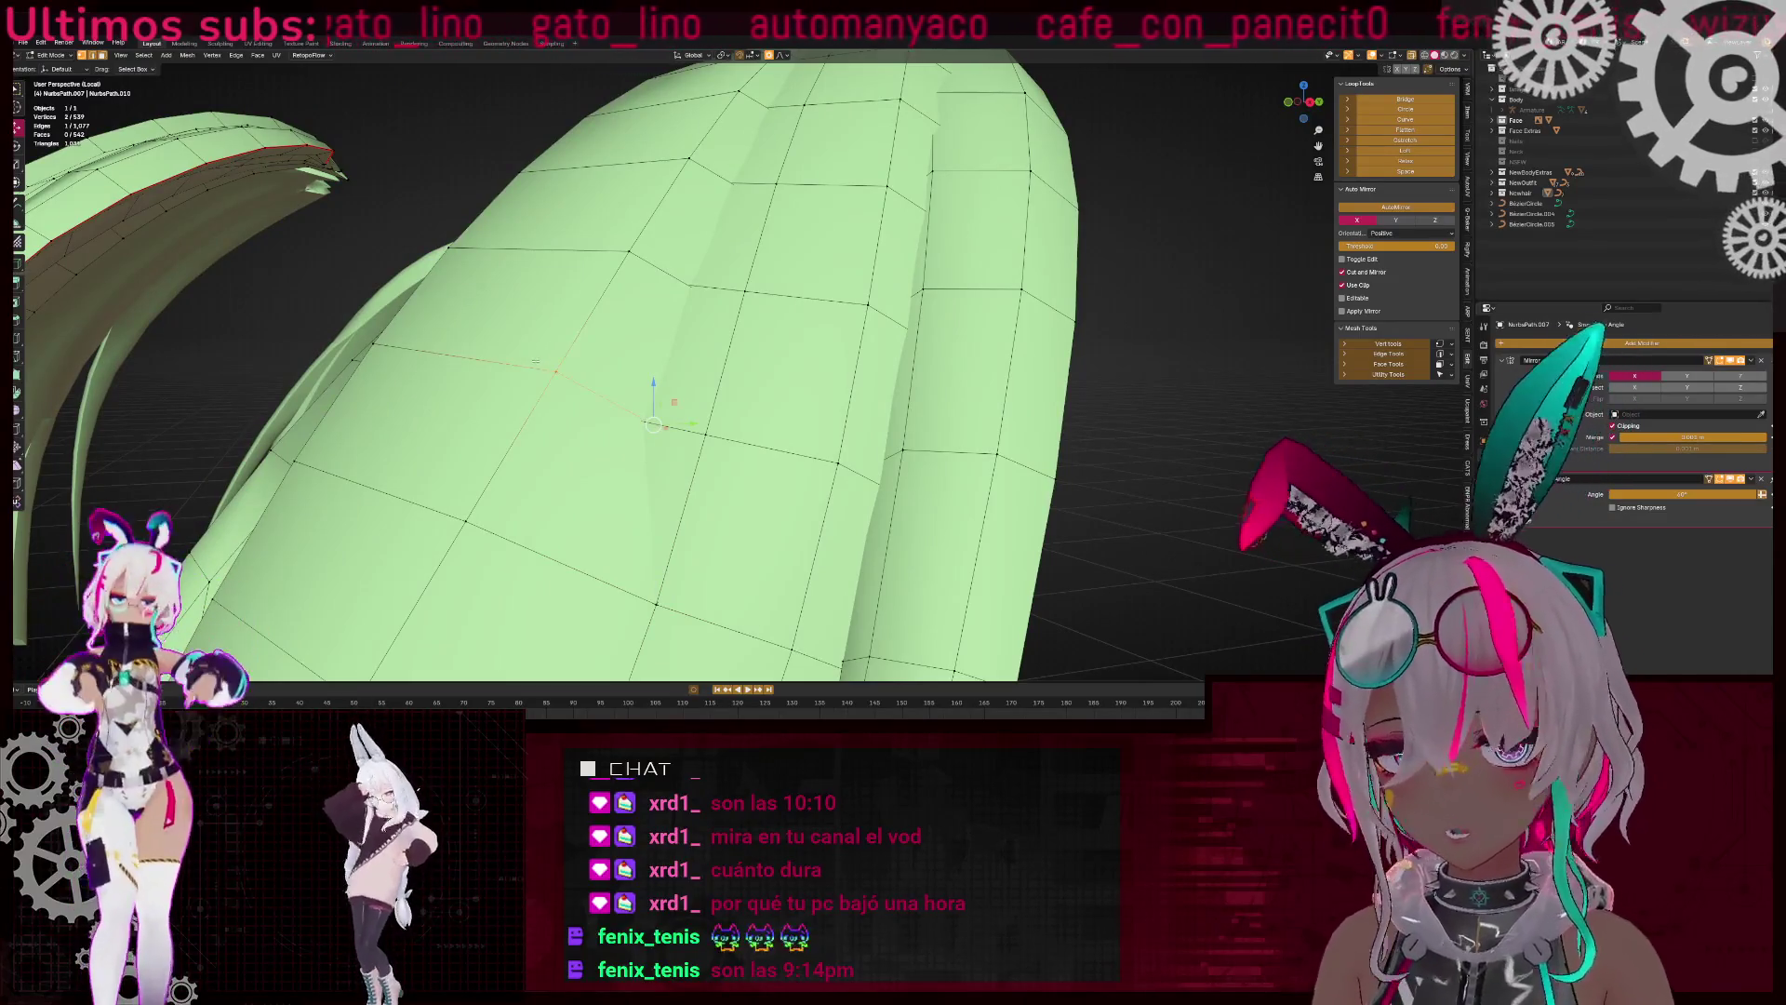
# Merge two pairs of stray vertices on the strand, briefly checking the Twitch window
pyautogui.press('m')
pyautogui.click(767, 386)
pyautogui.moveTo(767, 386); pyautogui.dragTo(635, 341, button='middle')
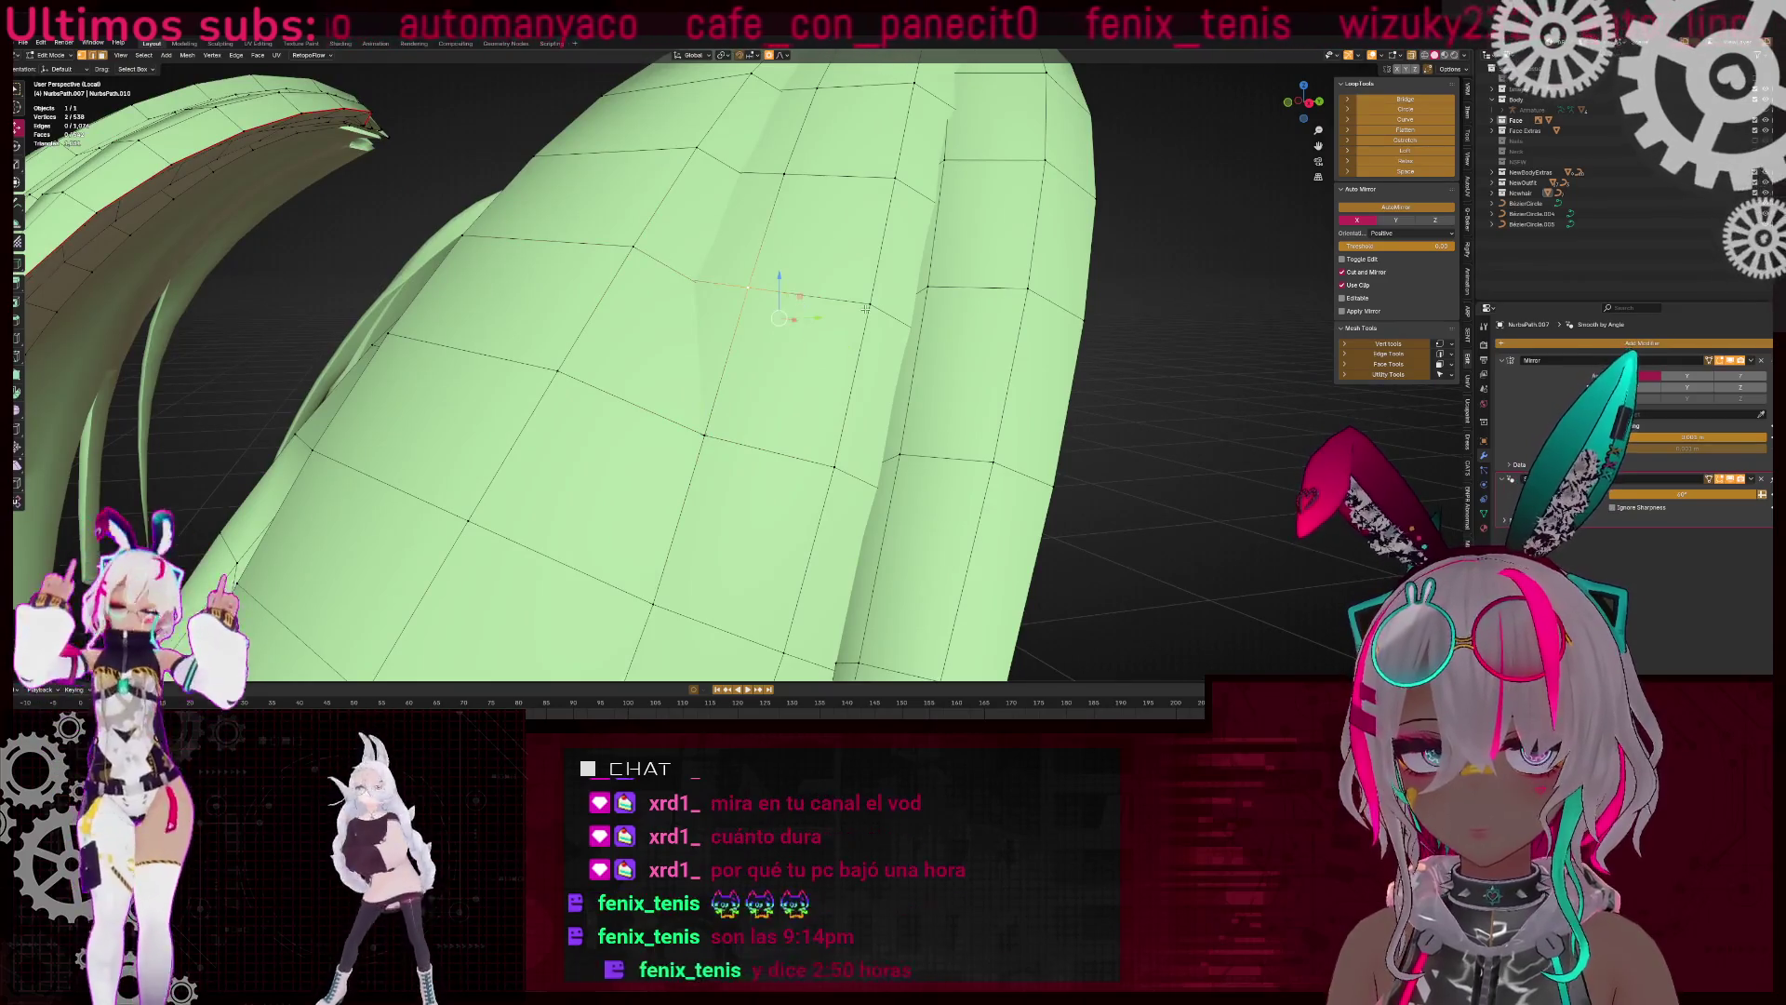
pyautogui.press('m')
pyautogui.click(809, 279)
pyautogui.moveTo(809, 279); pyautogui.dragTo(726, 398, button='middle')
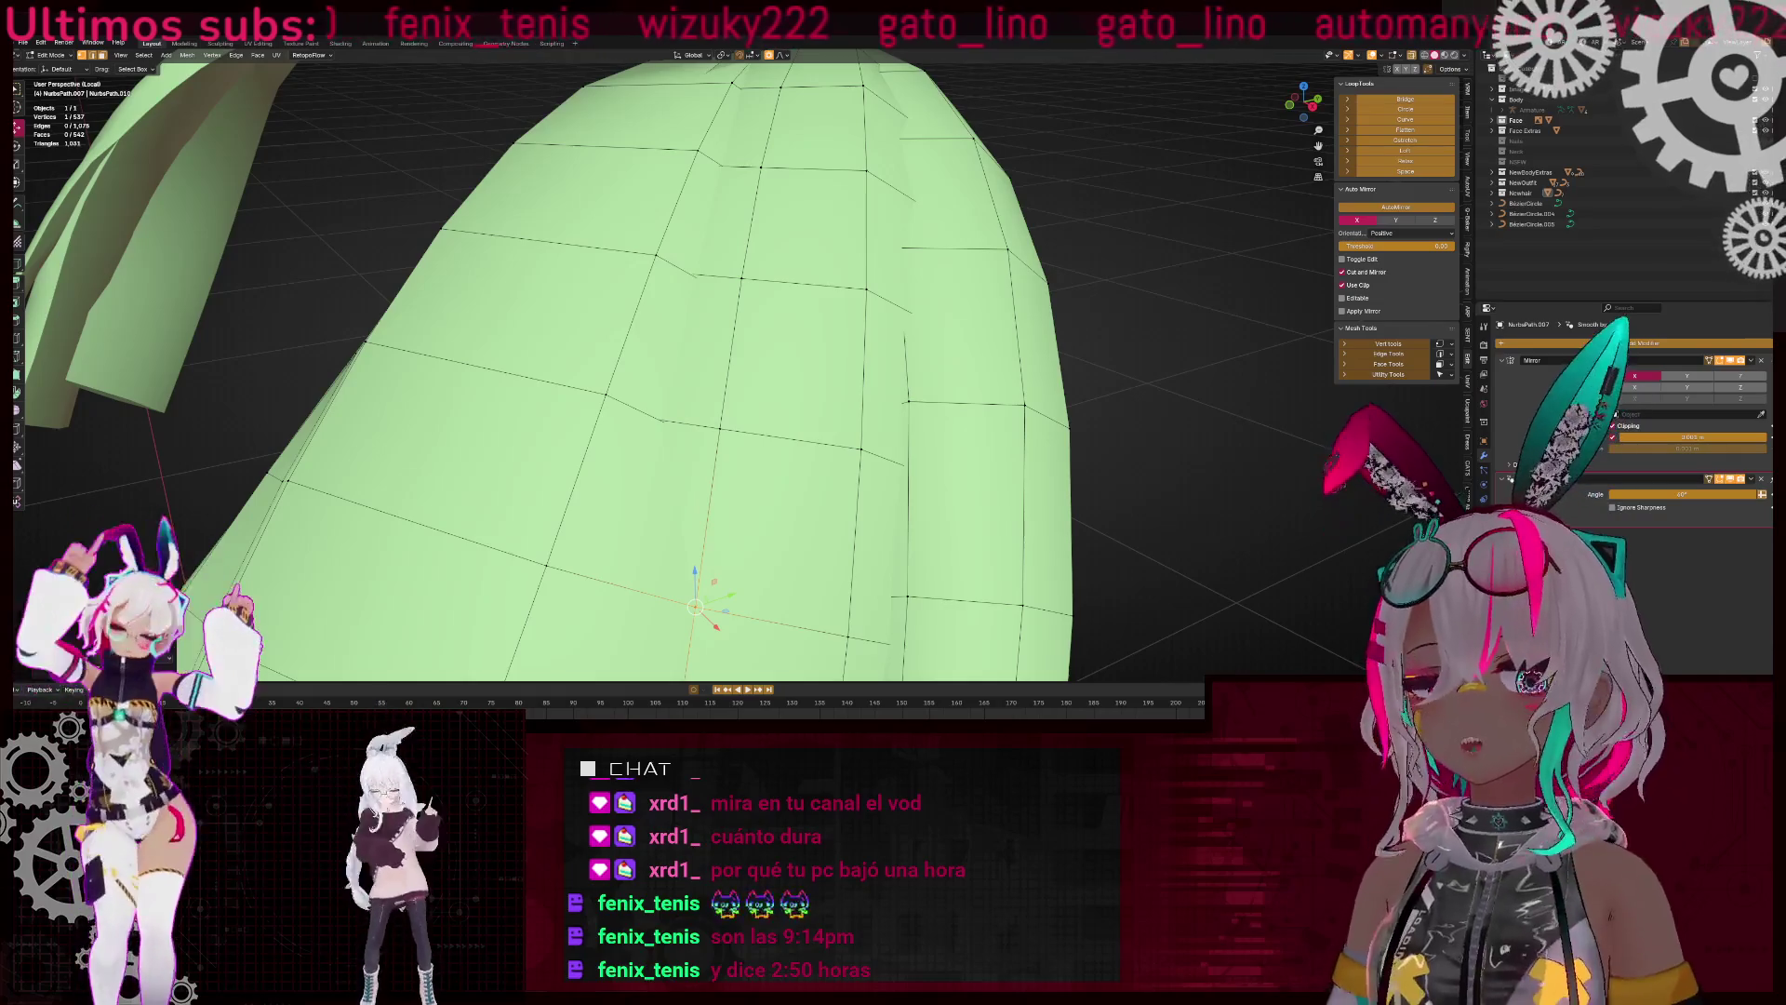
pyautogui.hotkey('alt', 'Tab')
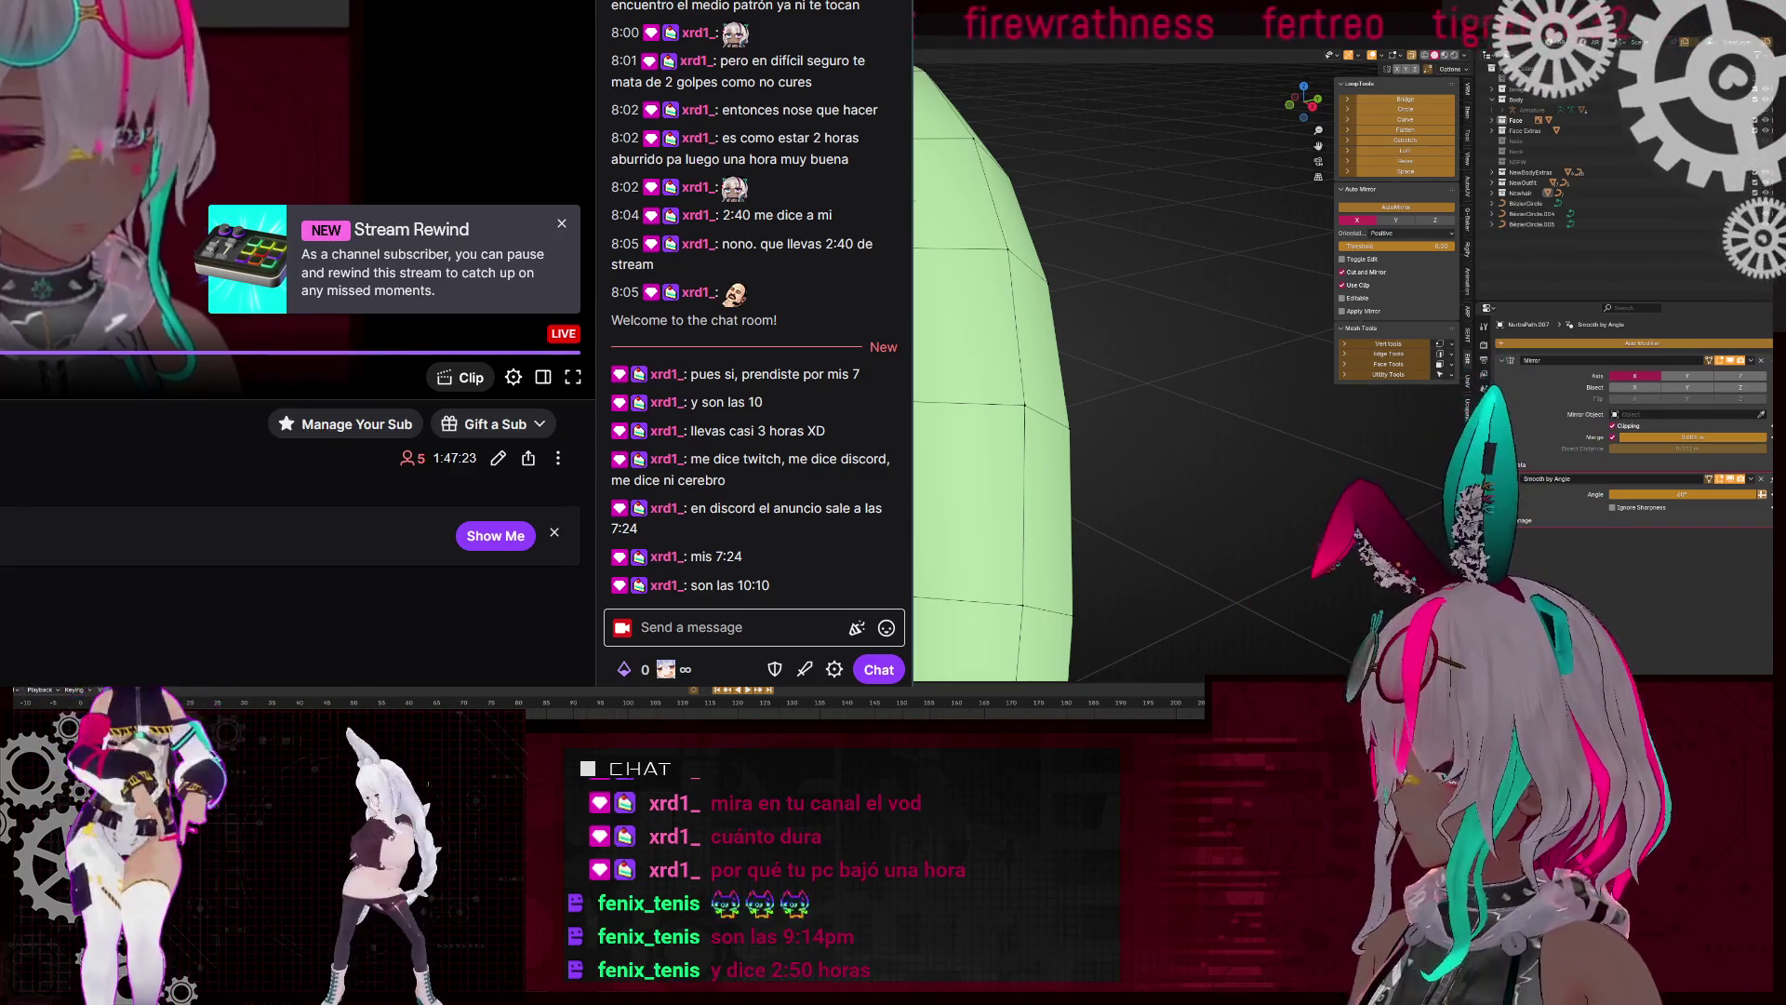
pyautogui.hotkey('alt', 'Tab')
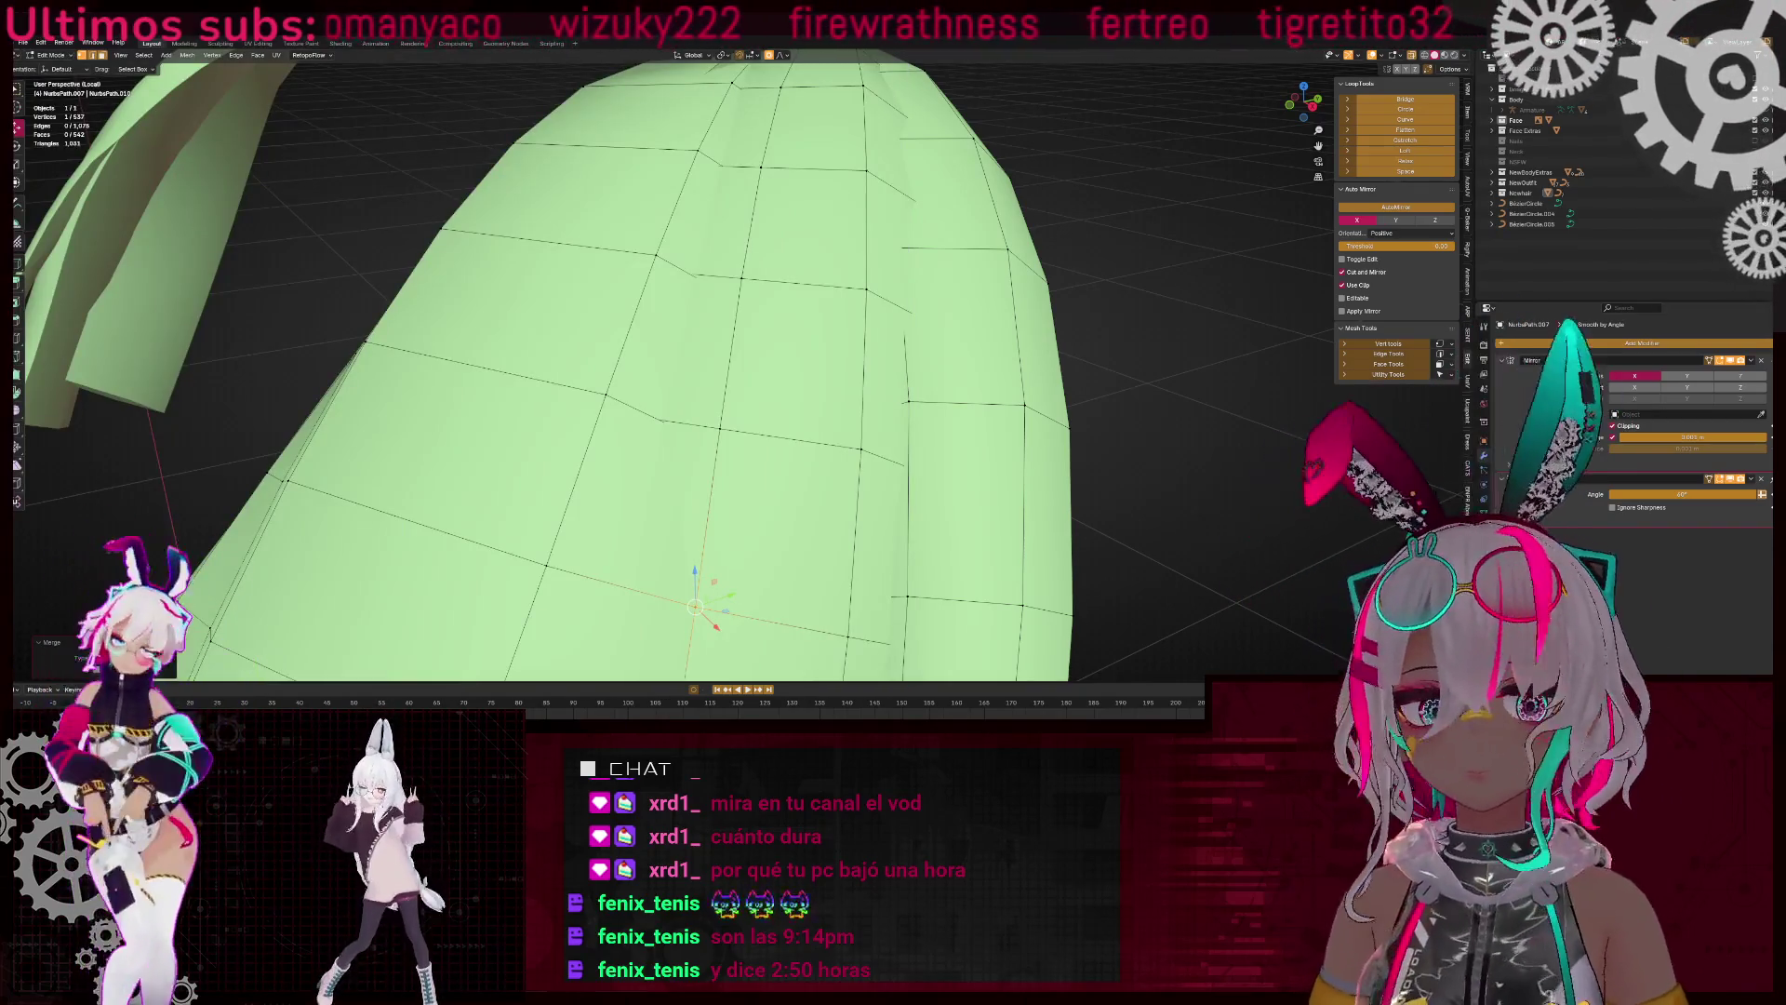
# Remove one more vertex on the strand and merge another selected pair
pyautogui.moveTo(688, 373); pyautogui.dragTo(700, 349, button='middle')
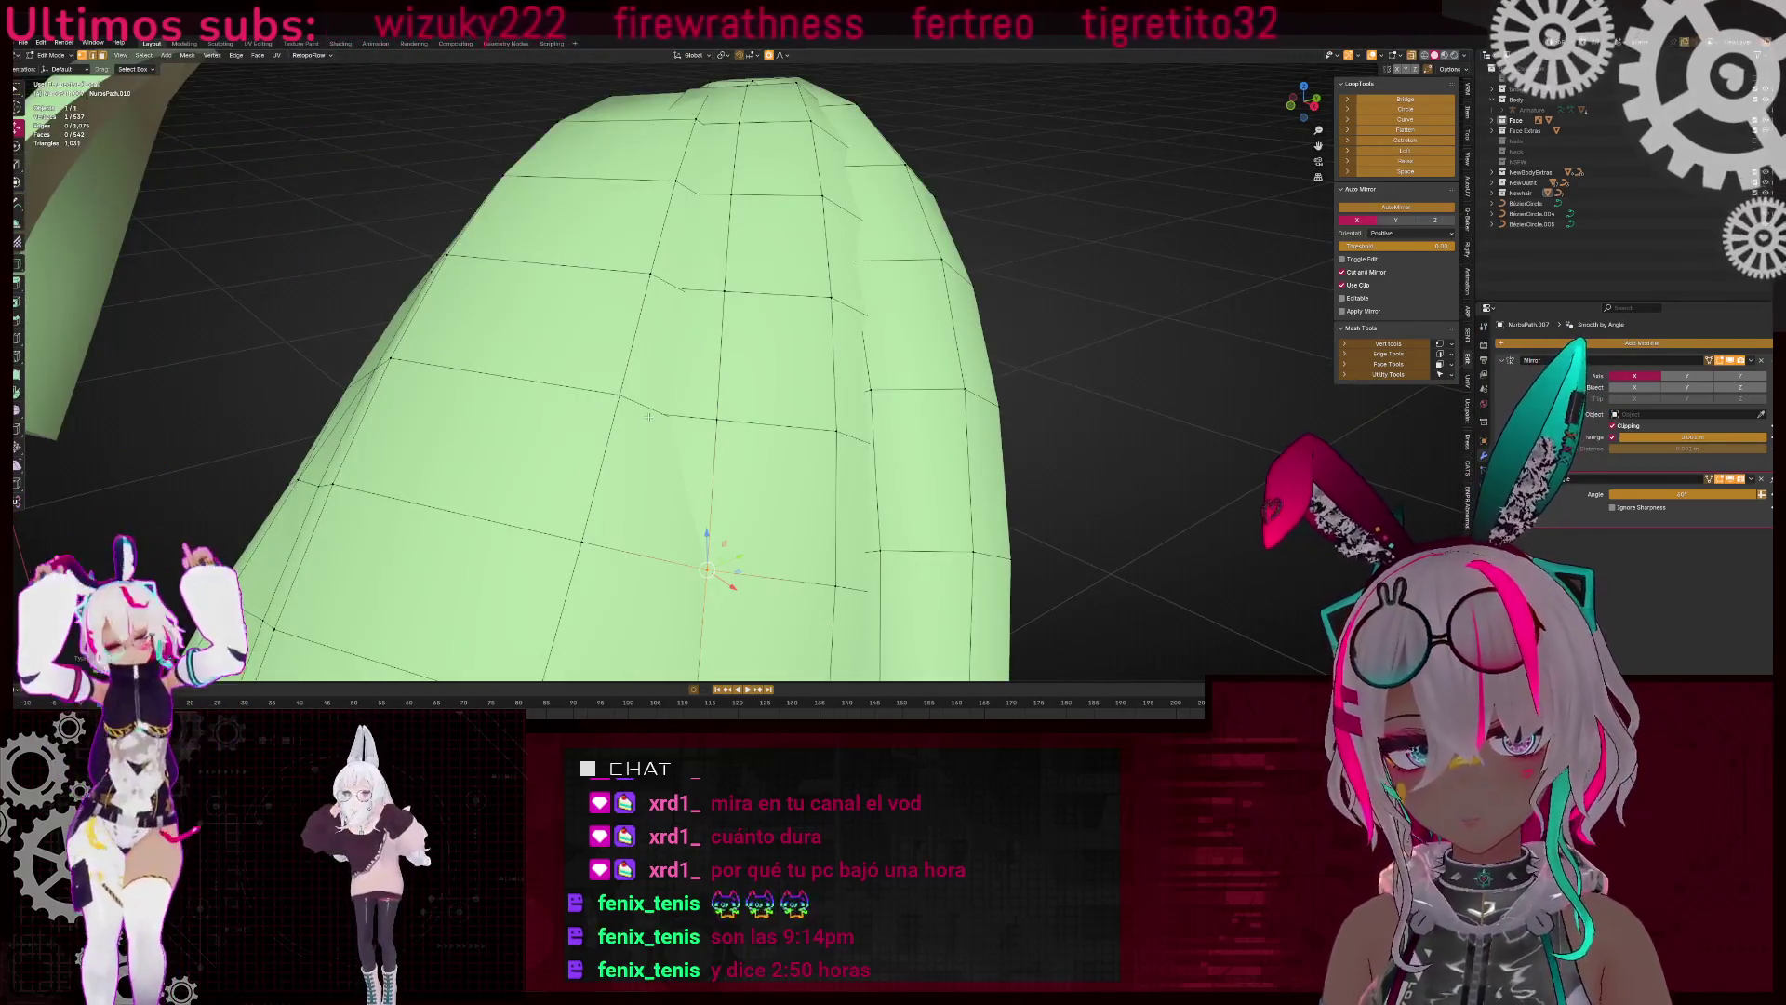
pyautogui.click(732, 422)
pyautogui.press('x')
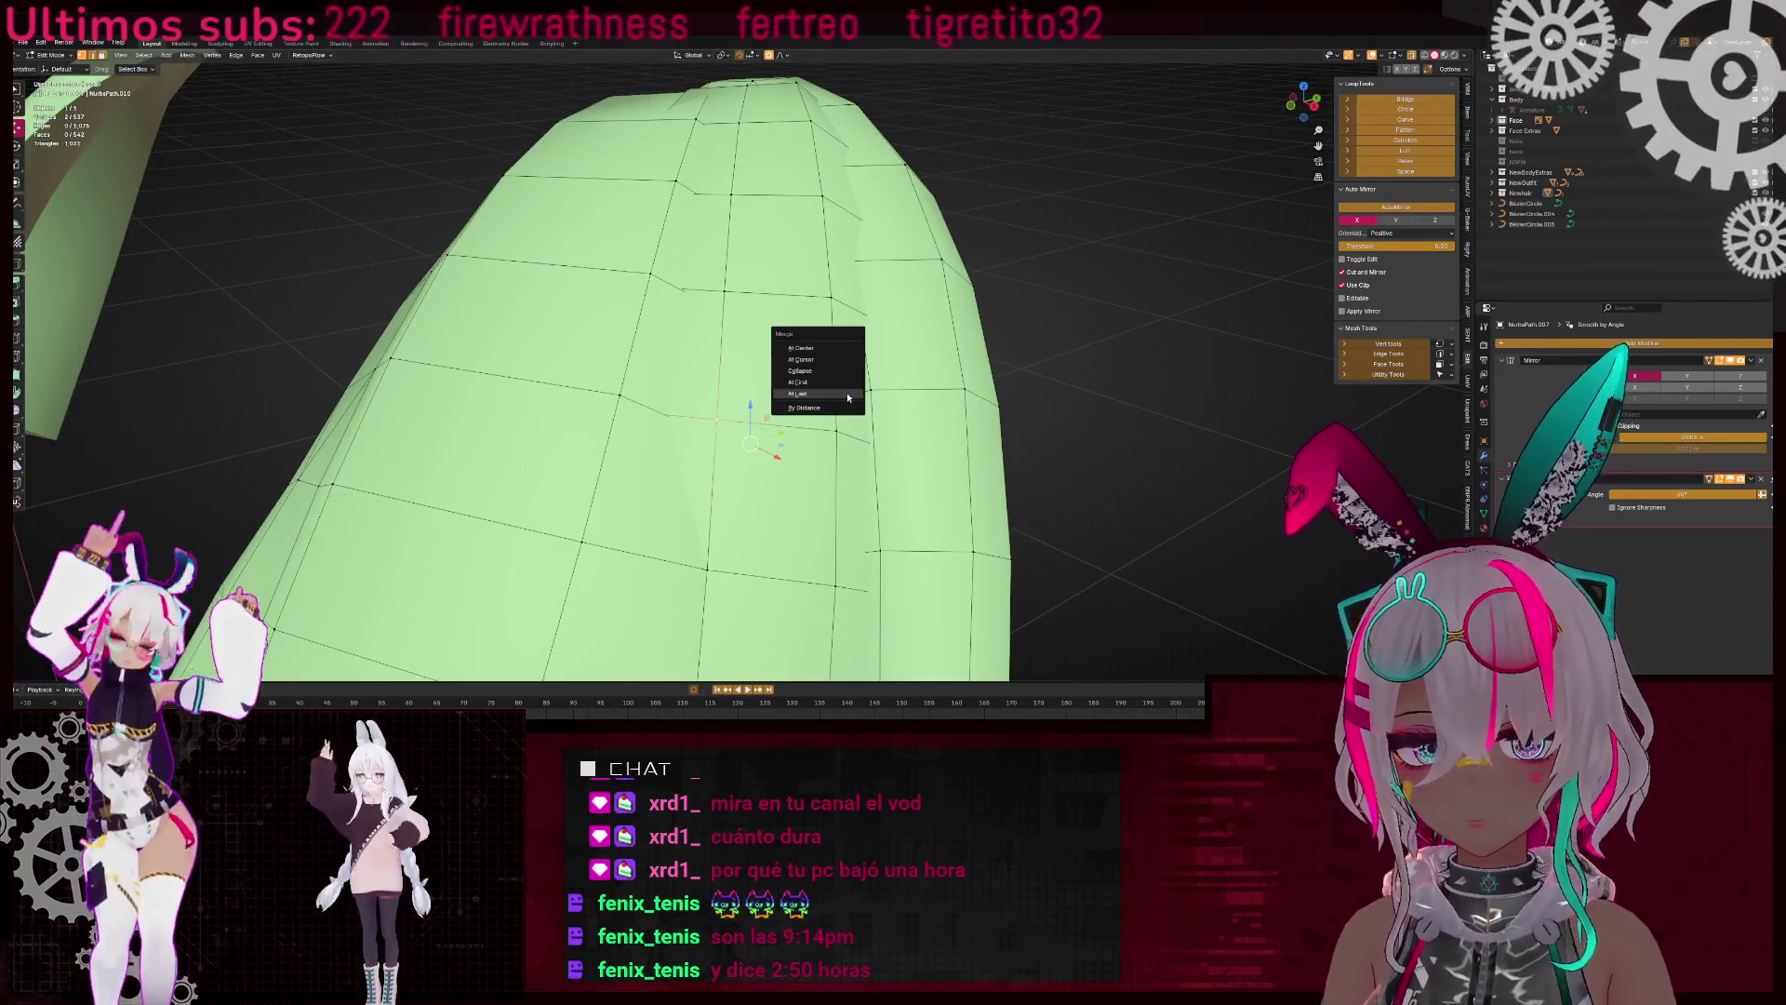
pyautogui.click(819, 372)
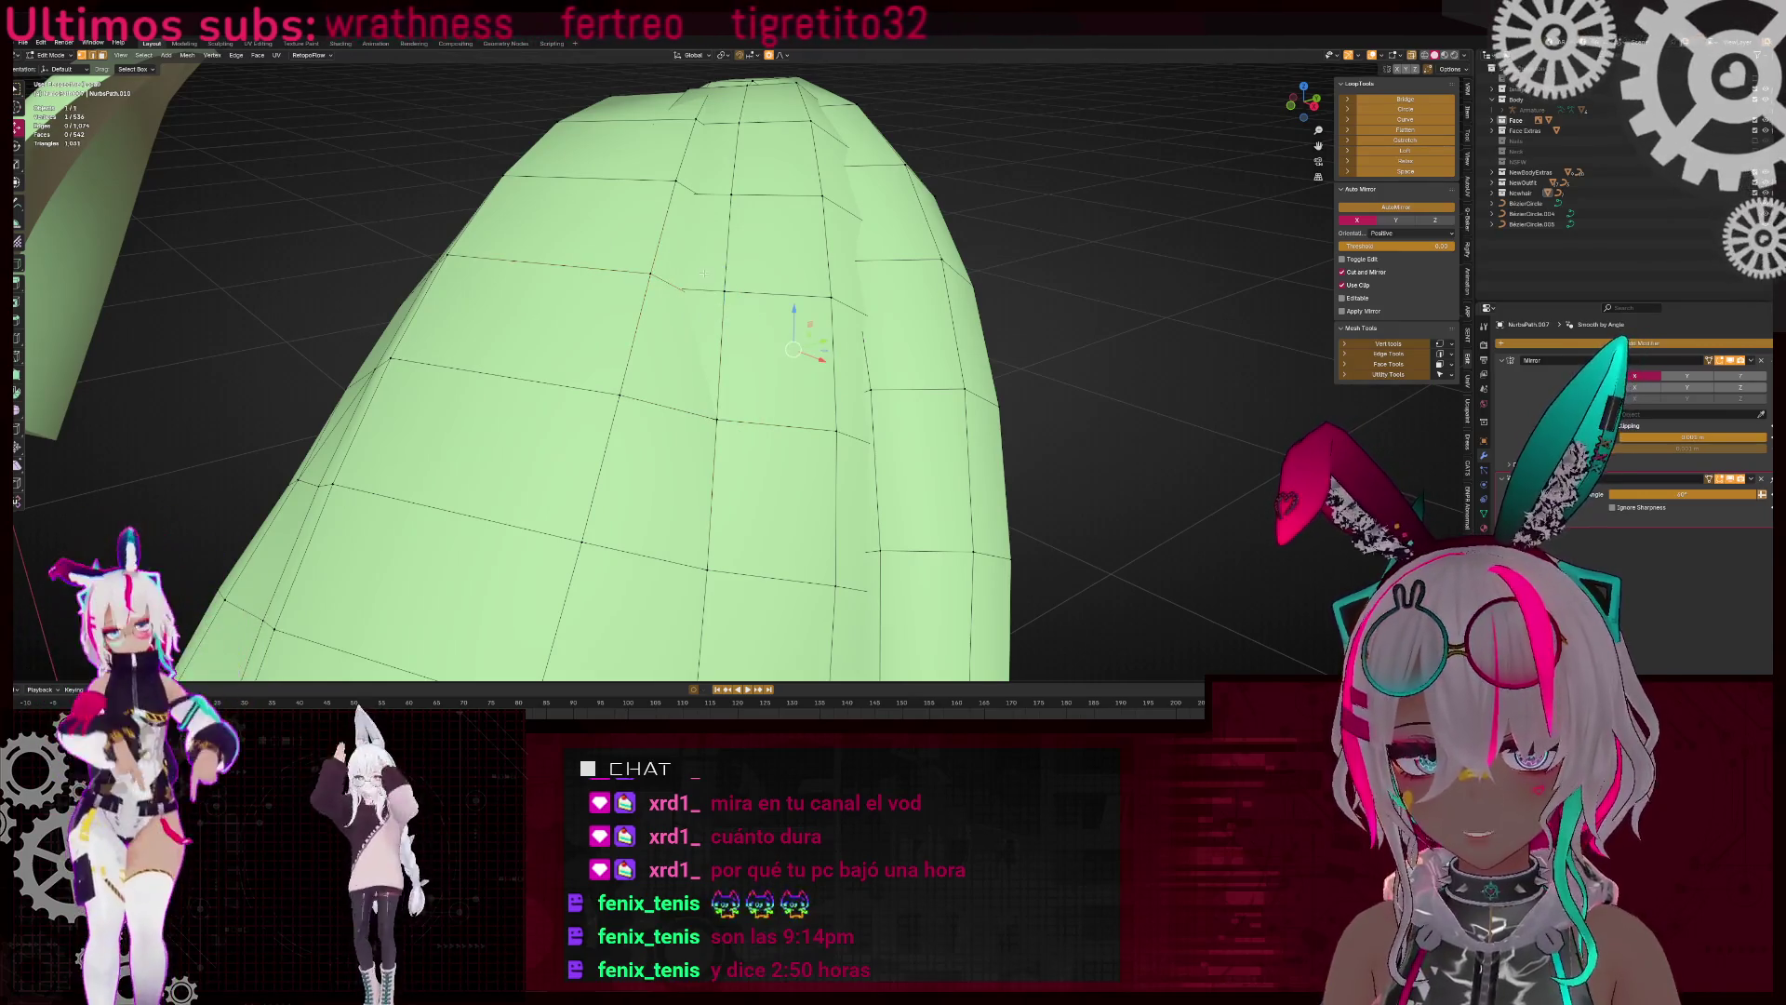
pyautogui.press('m')
pyautogui.click(883, 269)
pyautogui.moveTo(884, 270)
pyautogui.mouseDown(button='middle')
pyautogui.moveTo(806, 335)
pyautogui.moveTo(807, 390)
pyautogui.mouseUp(button='middle')
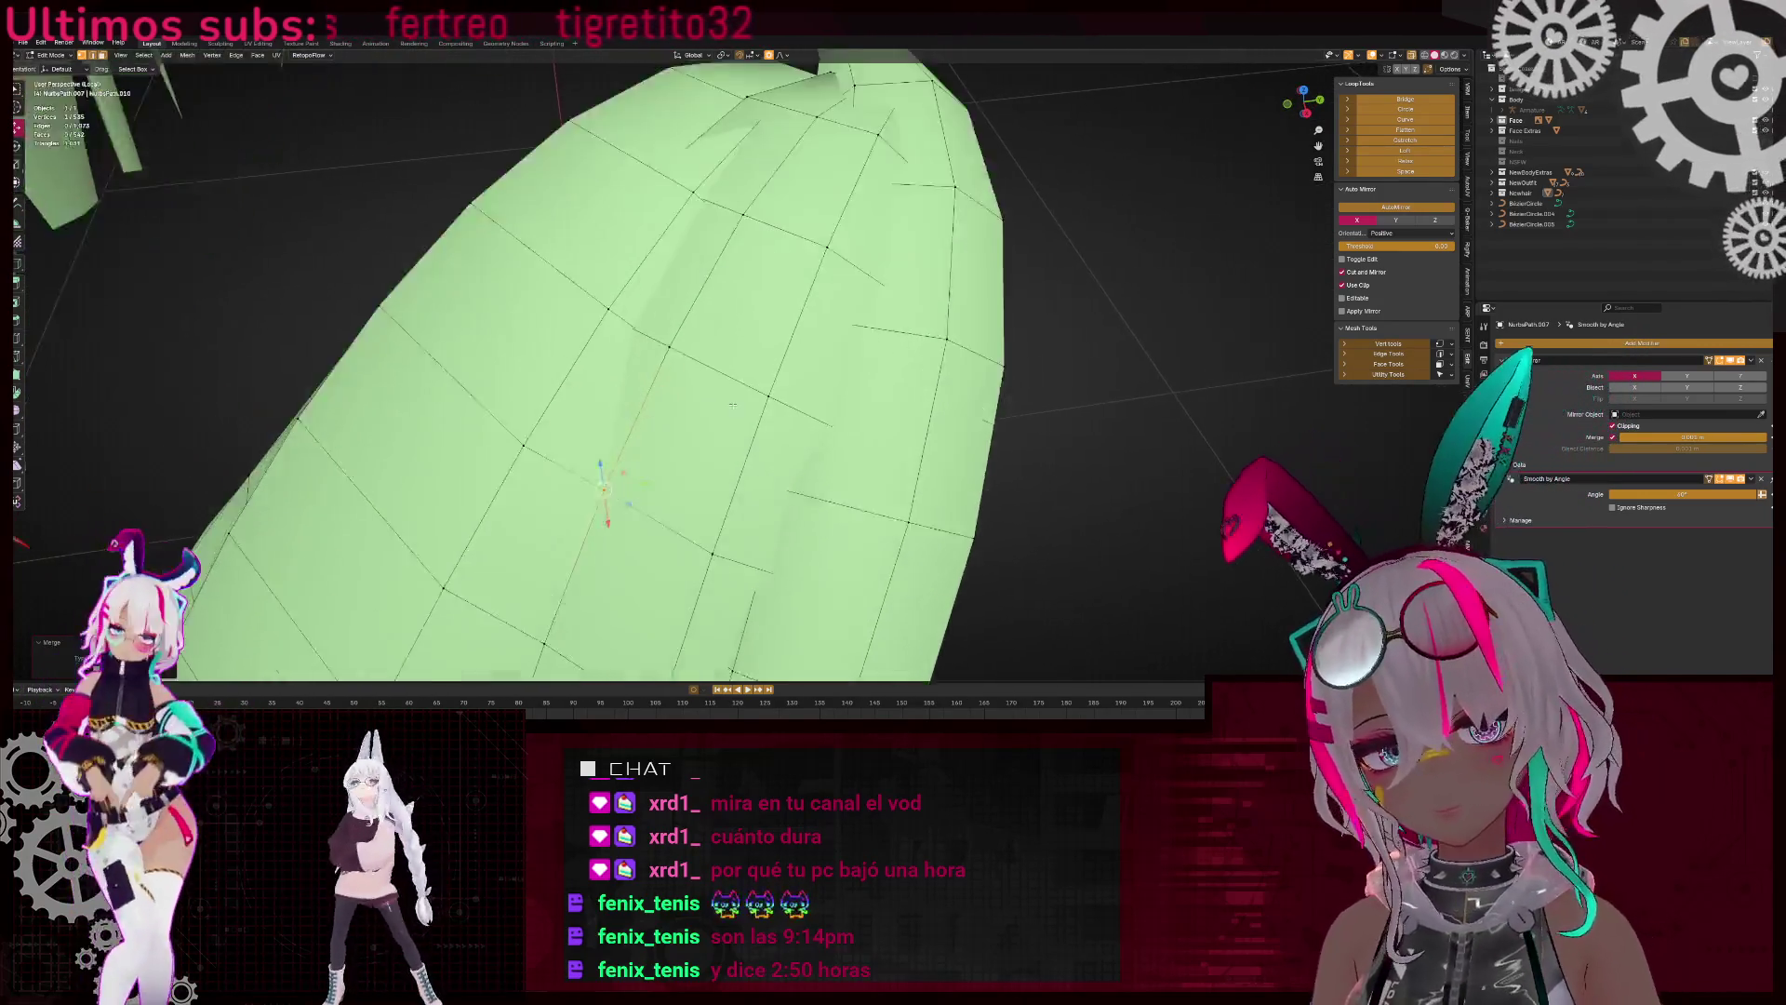
pyautogui.scroll(2, 808, 390)
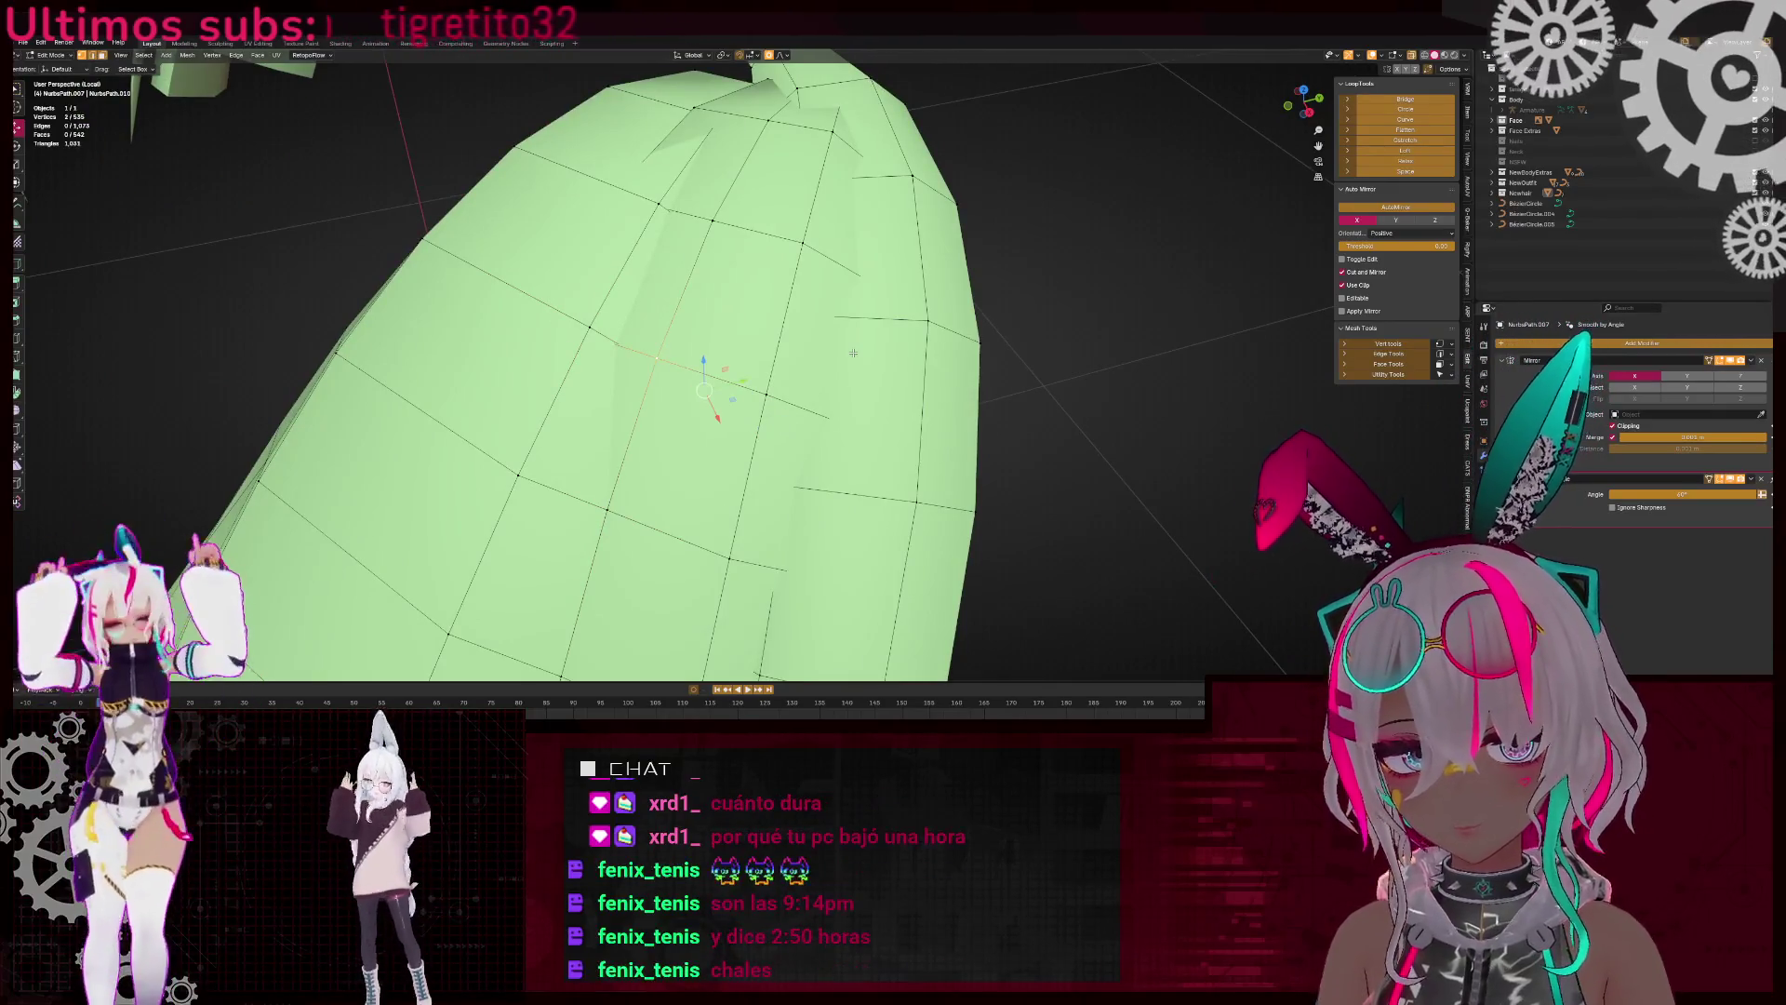
# Dissolve an unneeded vertex and merge two close vertices into one
pyautogui.press('x')
pyautogui.click(823, 335)
pyautogui.moveTo(823, 335)
pyautogui.mouseDown(button='middle')
pyautogui.moveTo(800, 298)
pyautogui.moveTo(625, 200)
pyautogui.mouseUp(button='middle')
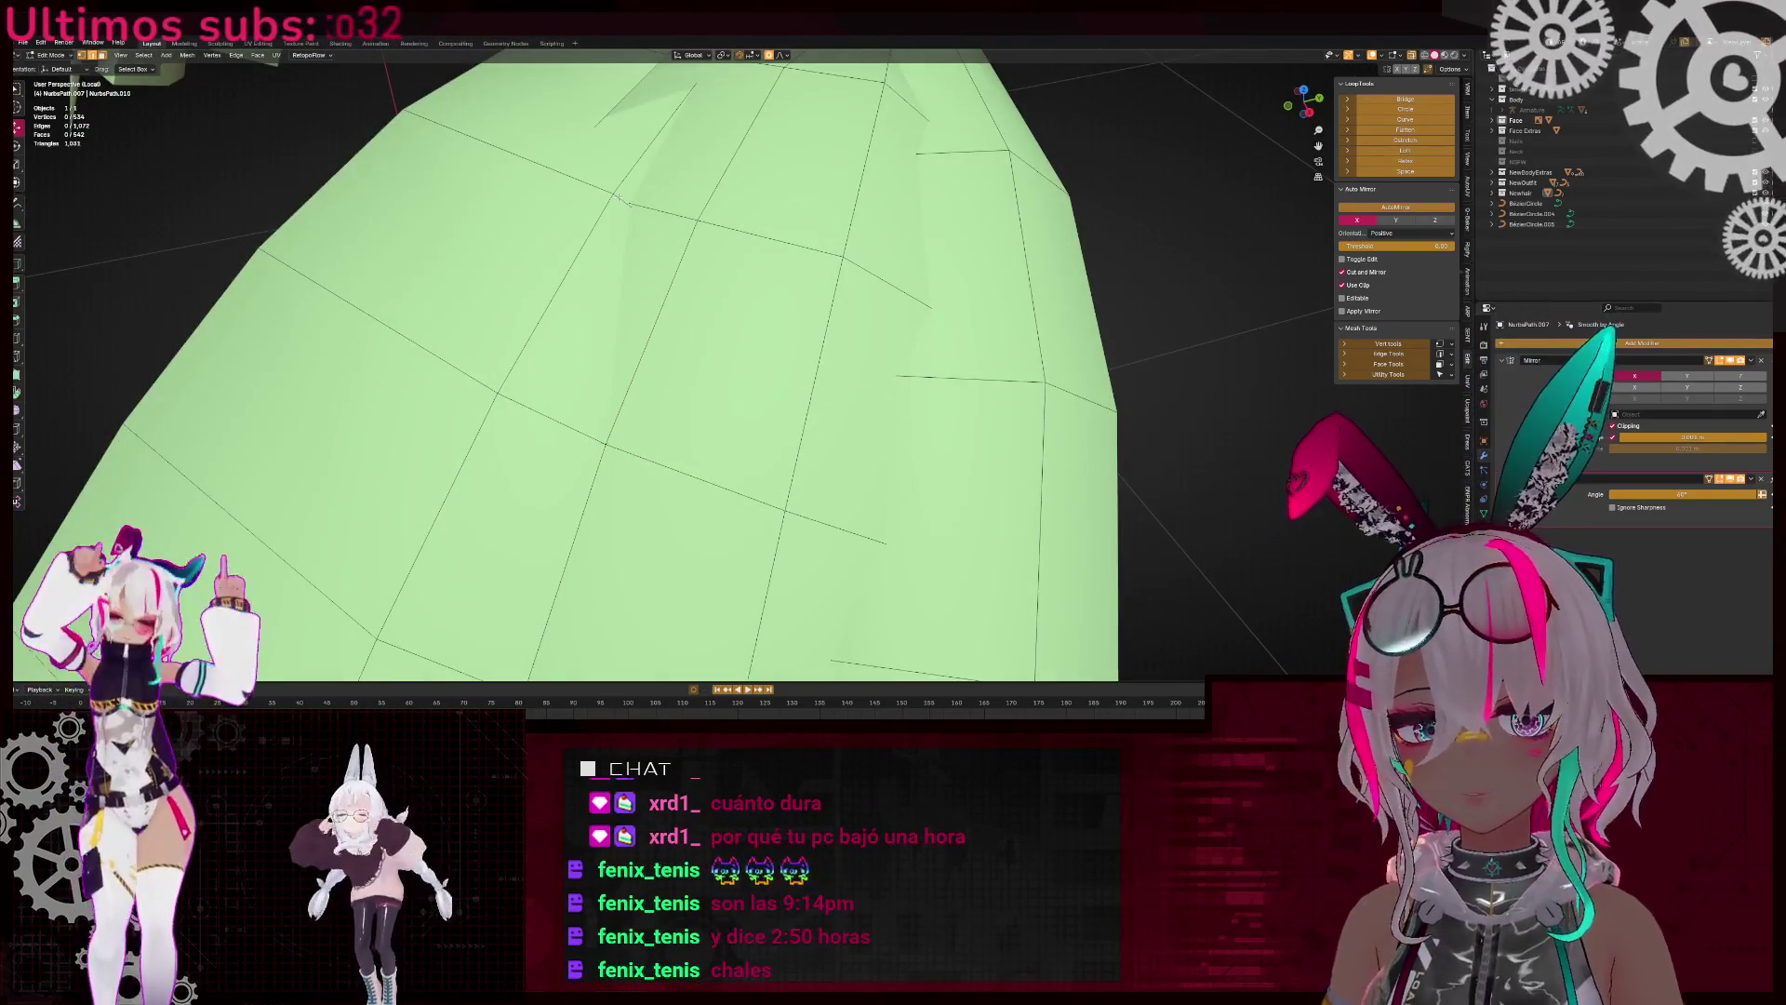
pyautogui.moveTo(574, 173); pyautogui.dragTo(630, 209)
pyautogui.press('m')
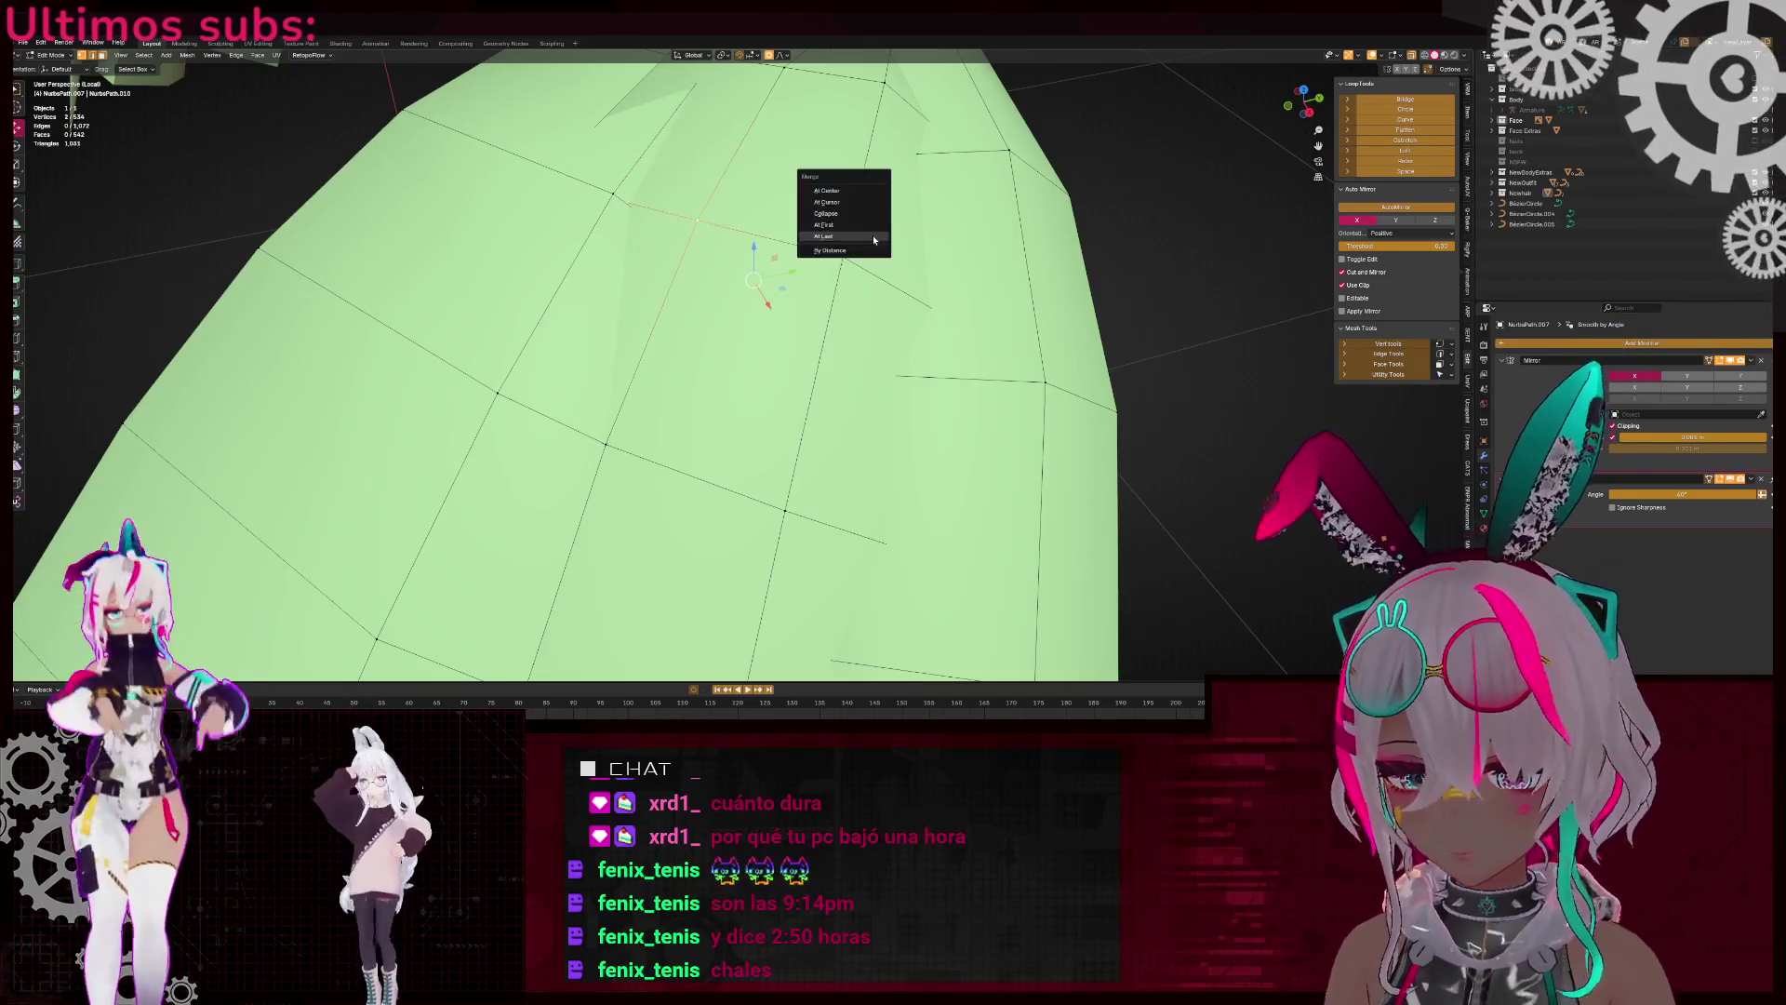
pyautogui.click(874, 237)
pyautogui.moveTo(874, 237)
pyautogui.mouseDown(button='middle')
pyautogui.moveTo(651, 279)
pyautogui.moveTo(681, 280)
pyautogui.moveTo(688, 308)
pyautogui.mouseUp(button='middle')
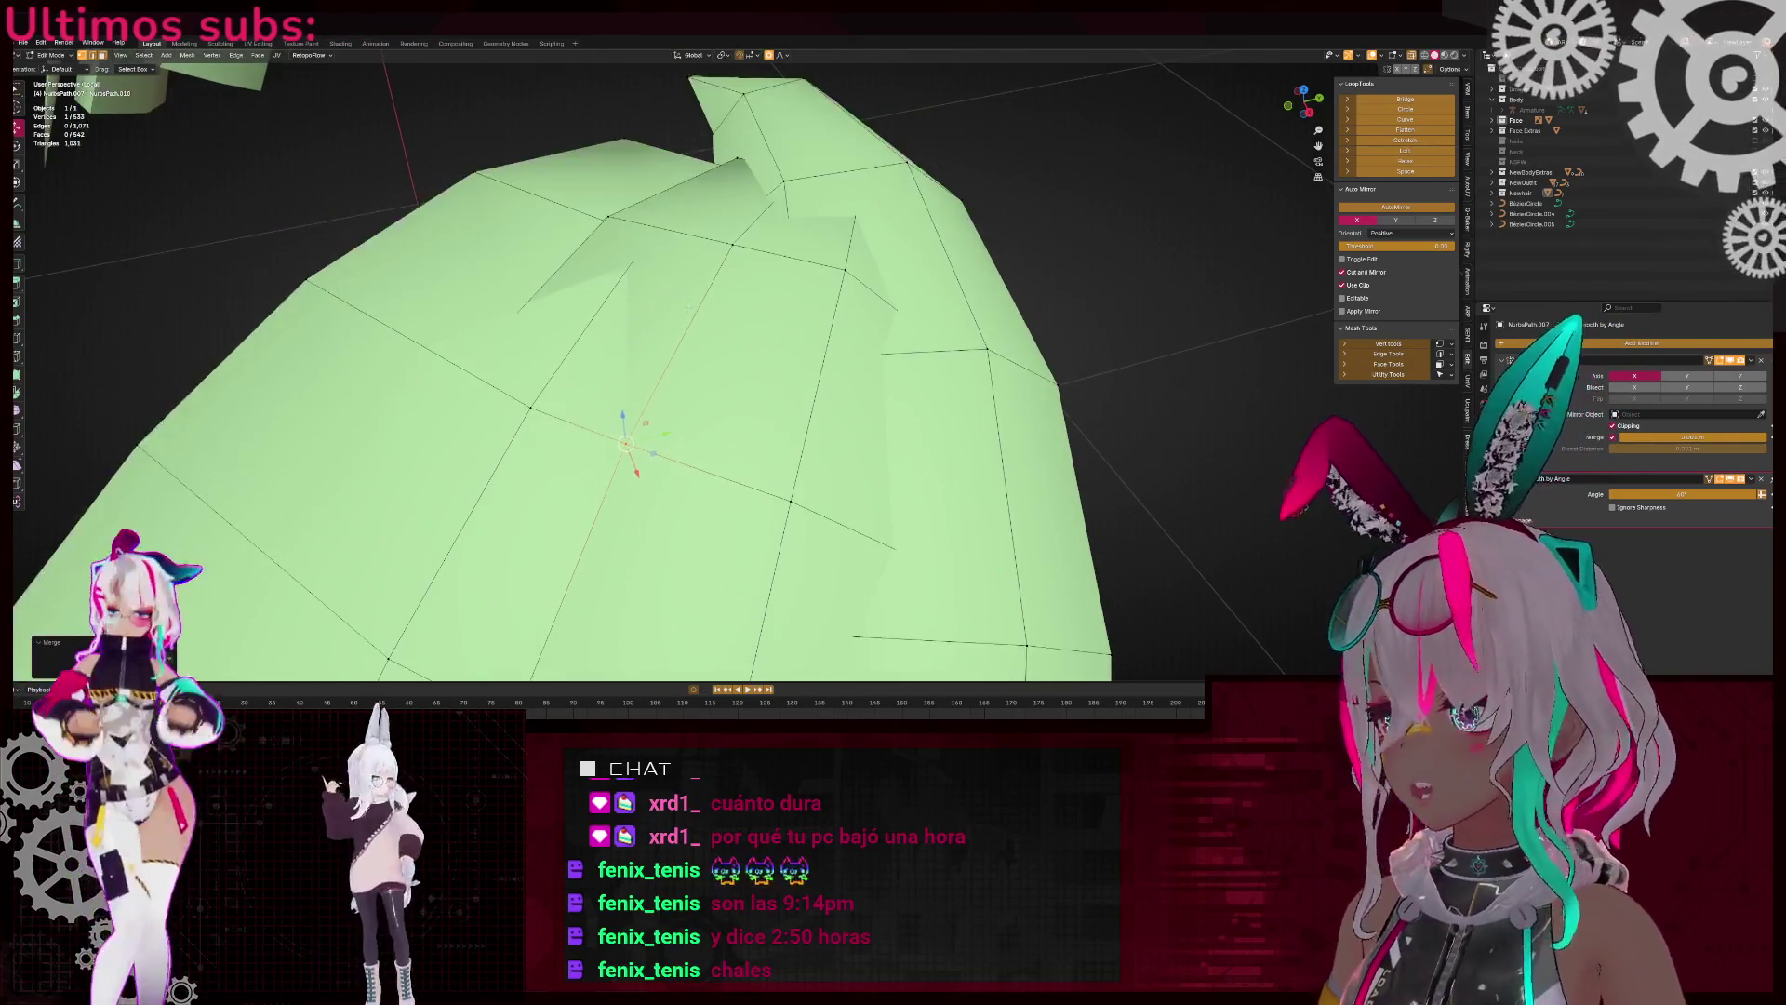
# Delete the bad face and fill the hole with a new face
pyautogui.click(605, 354)
pyautogui.press('x')
pyautogui.click(783, 275)
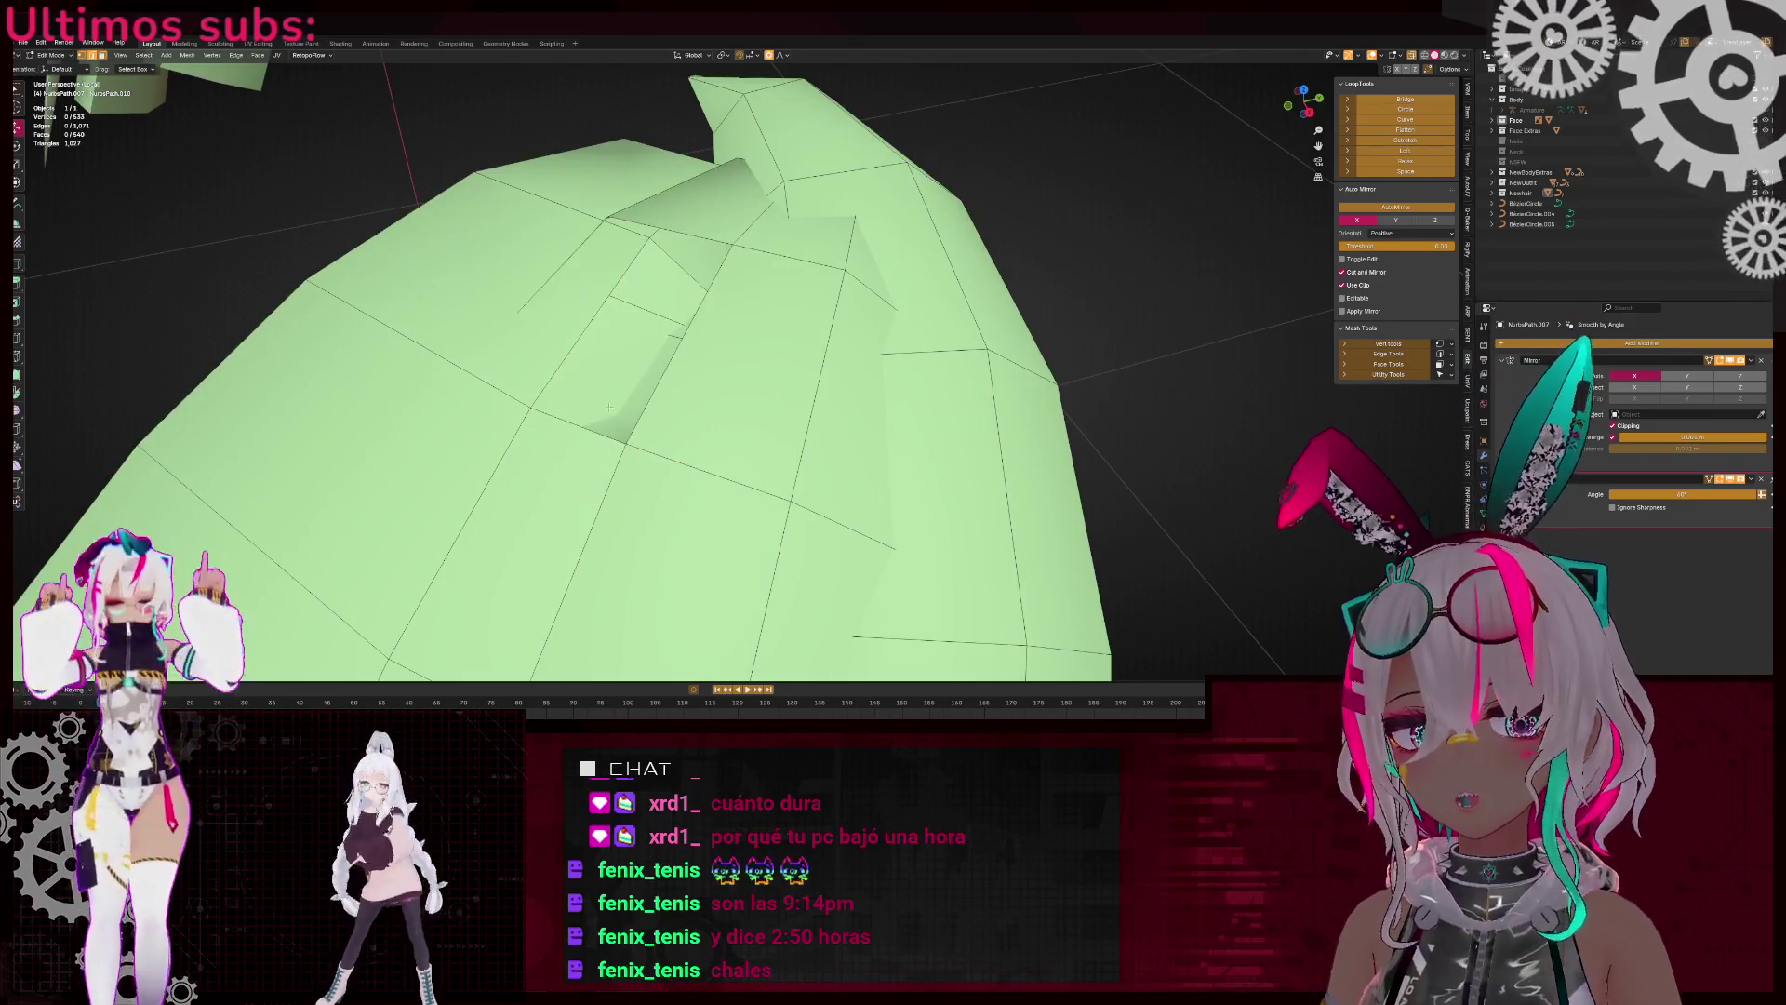
pyautogui.moveTo(631, 378); pyautogui.dragTo(603, 414, button='middle')
pyautogui.press('f')
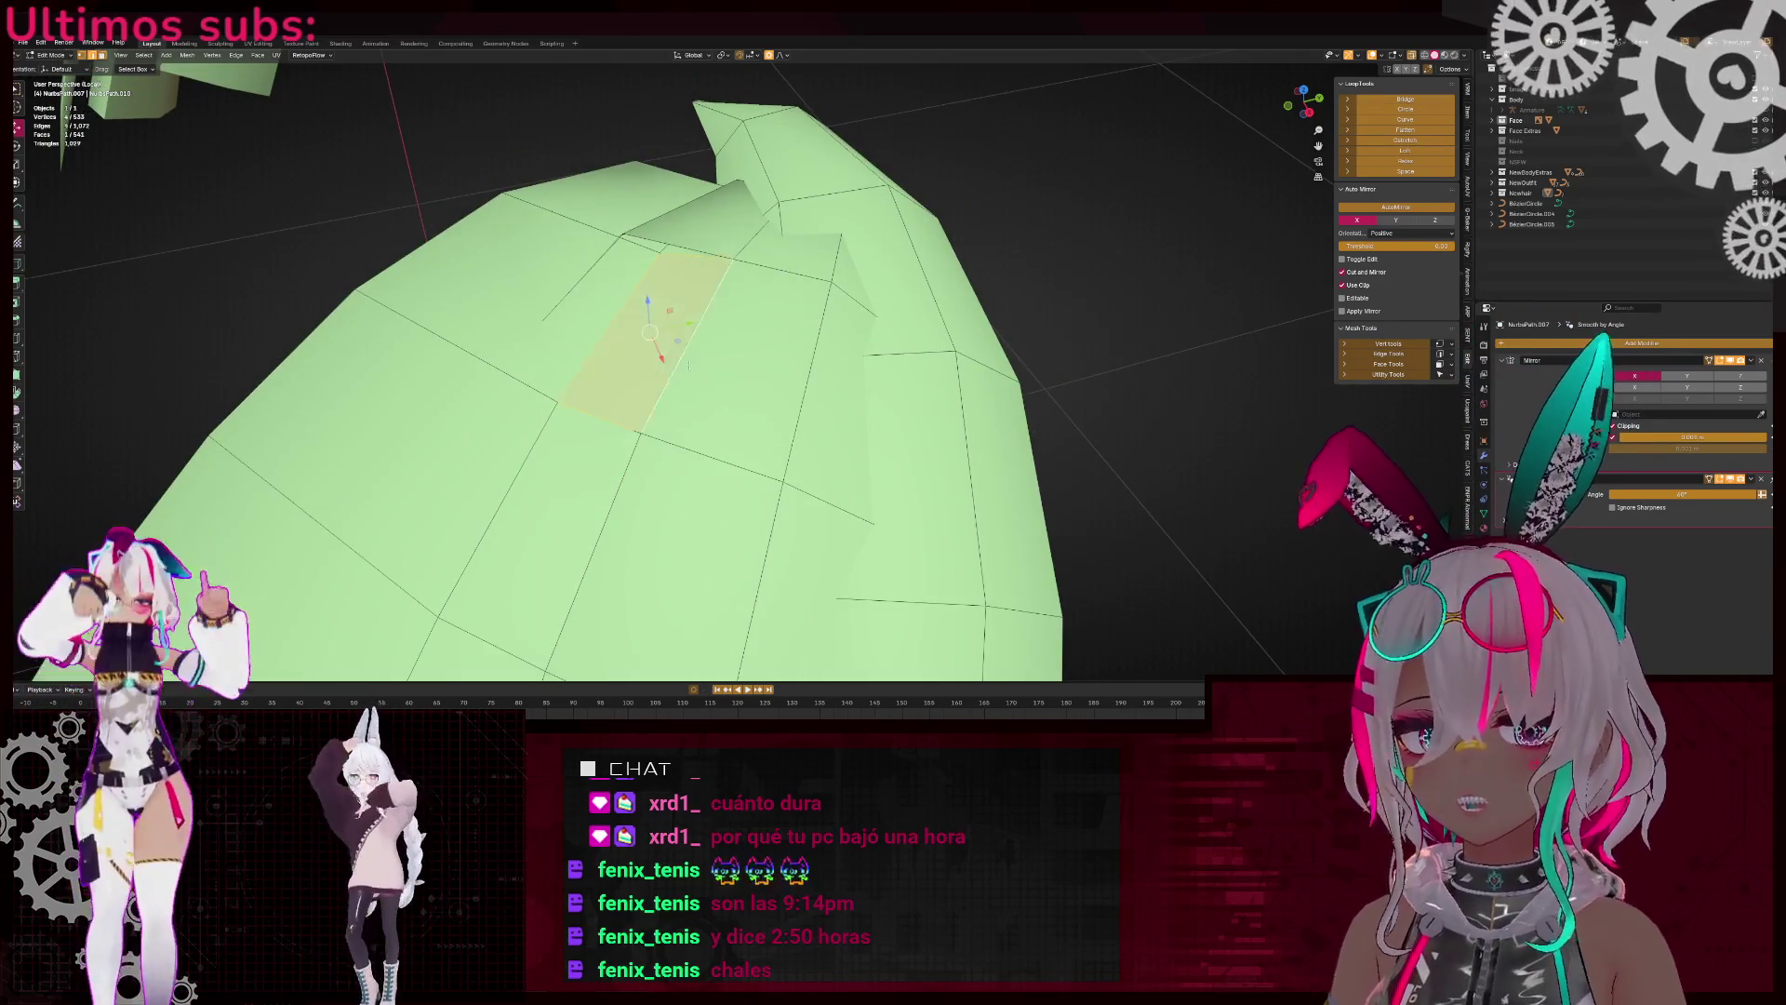
pyautogui.moveTo(676, 363)
pyautogui.mouseDown(button='middle')
pyautogui.moveTo(789, 454)
pyautogui.moveTo(715, 282)
pyautogui.mouseUp(button='middle')
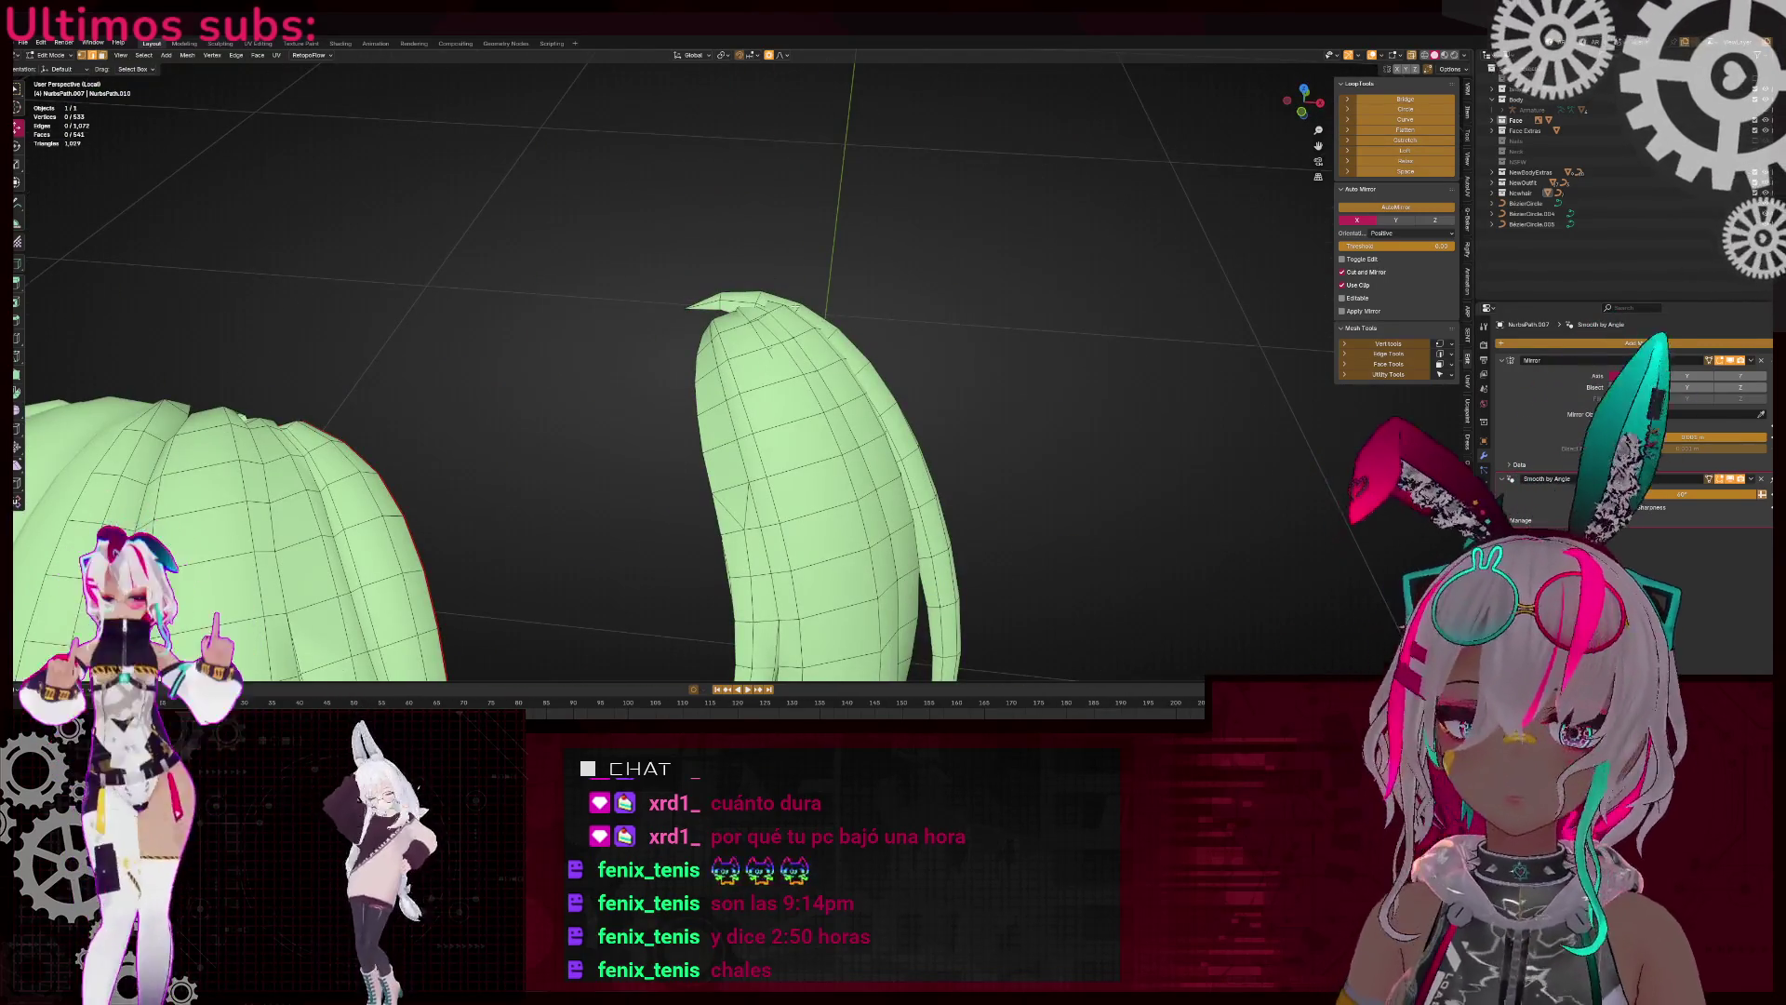
# Leave Edit Mode and exit local view to see the whole head
pyautogui.press('Tab')
pyautogui.press('KP_Divide')
pyautogui.scroll(5, 736, 346)
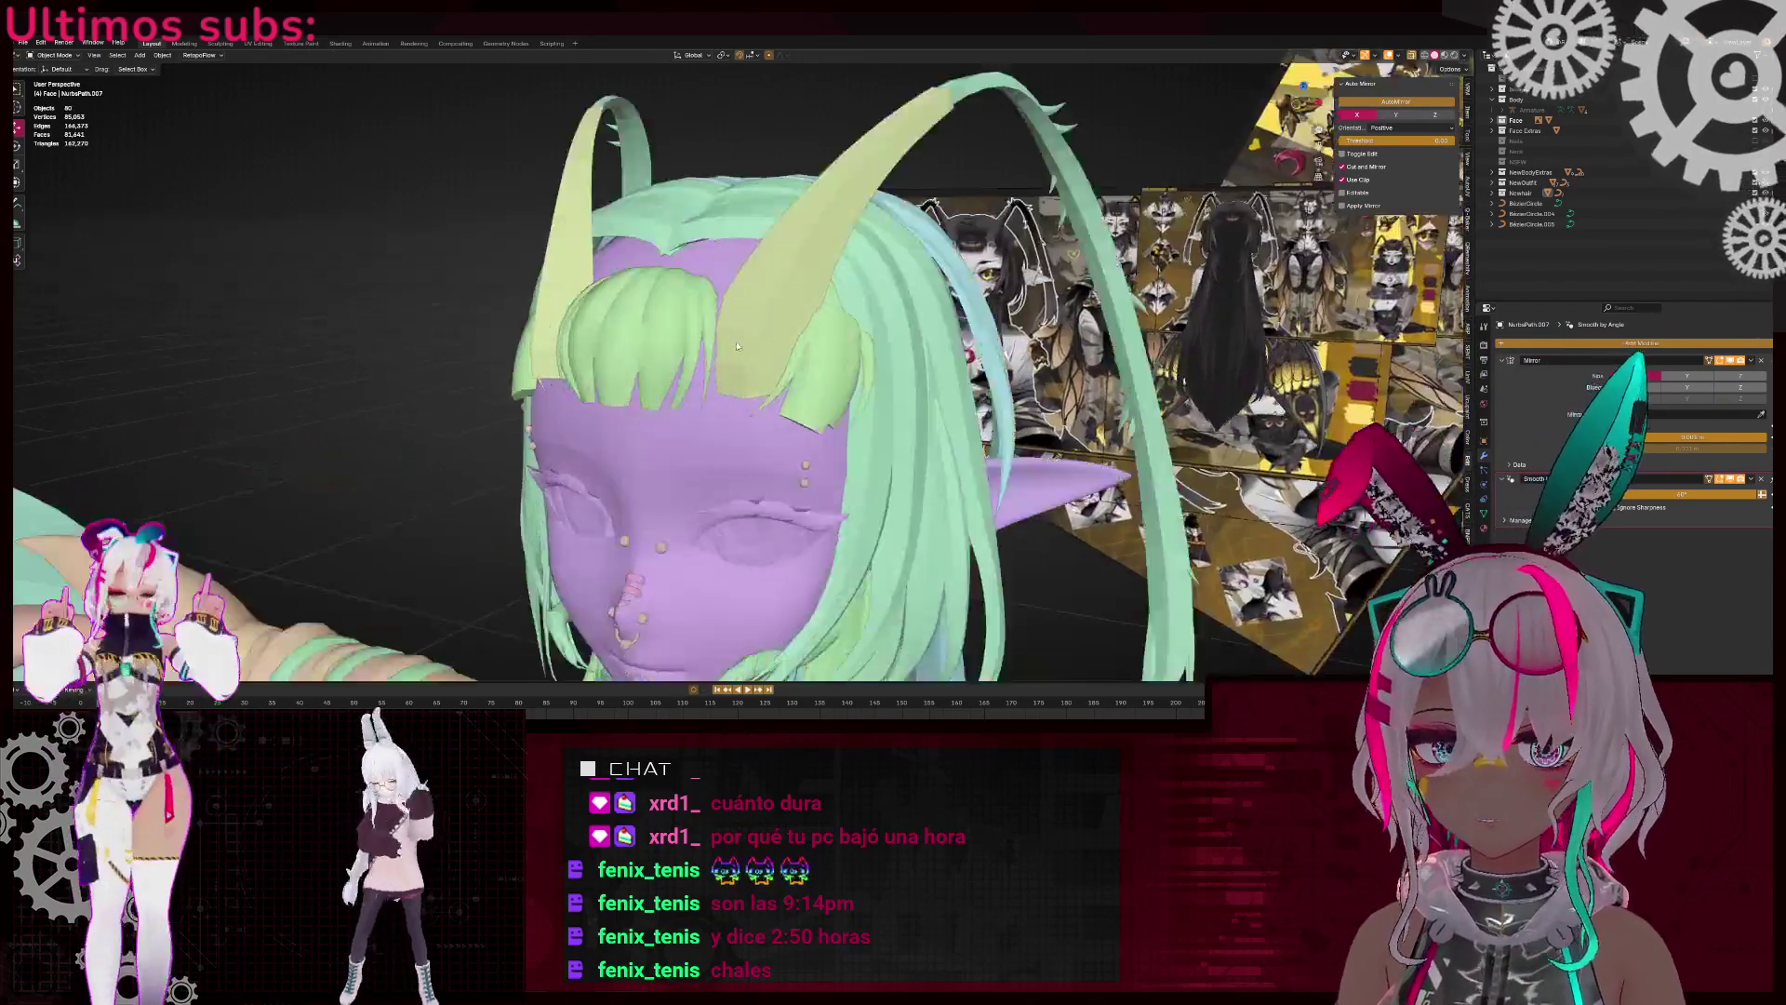
pyautogui.moveTo(737, 346)
pyautogui.mouseDown(button='middle')
pyautogui.moveTo(688, 298)
pyautogui.moveTo(684, 344)
pyautogui.moveTo(711, 363)
pyautogui.mouseUp(button='middle')
pyautogui.scroll(-2, 653, 323)
# Isolate the bangs mesh in Edit Mode, inspect a vertical edge loop, then return to the full scene
pyautogui.click(653, 322)
pyautogui.press('Tab')
pyautogui.press('KP_Divide')
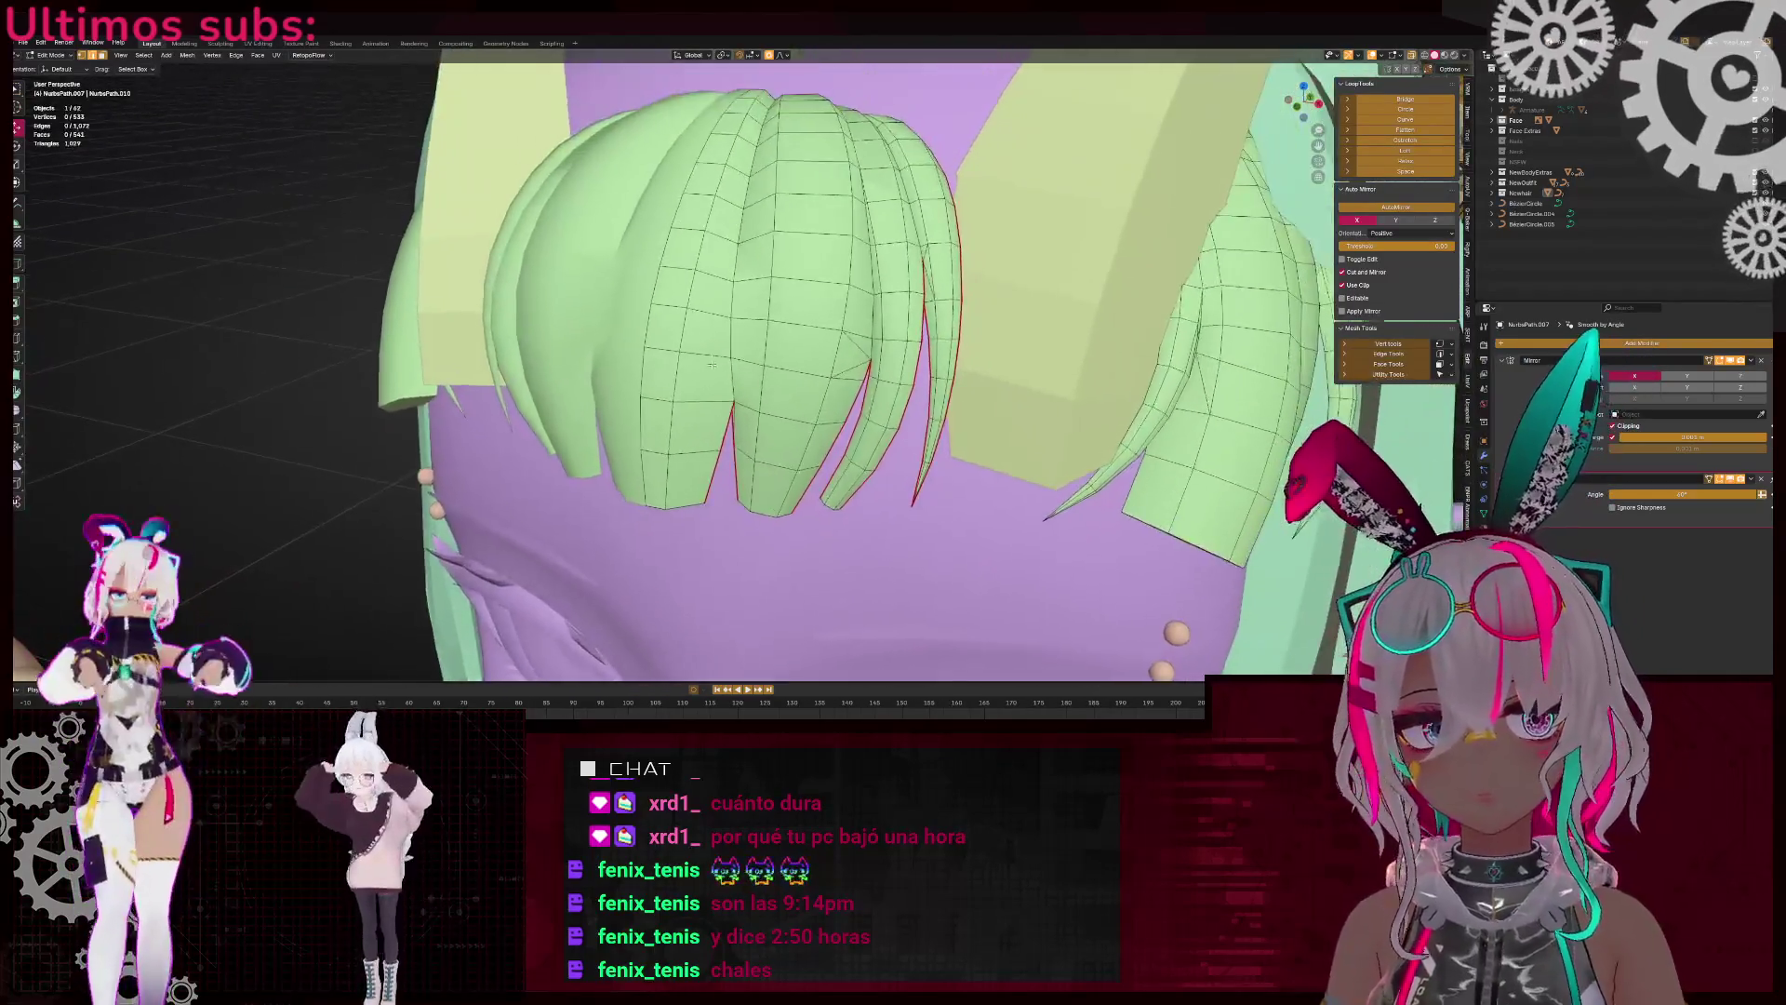
pyautogui.scroll(3, 711, 364)
pyautogui.keyDown('alt'); pyautogui.click(753, 317); pyautogui.keyUp('alt')
pyautogui.hotkey('ctrl', 'e')
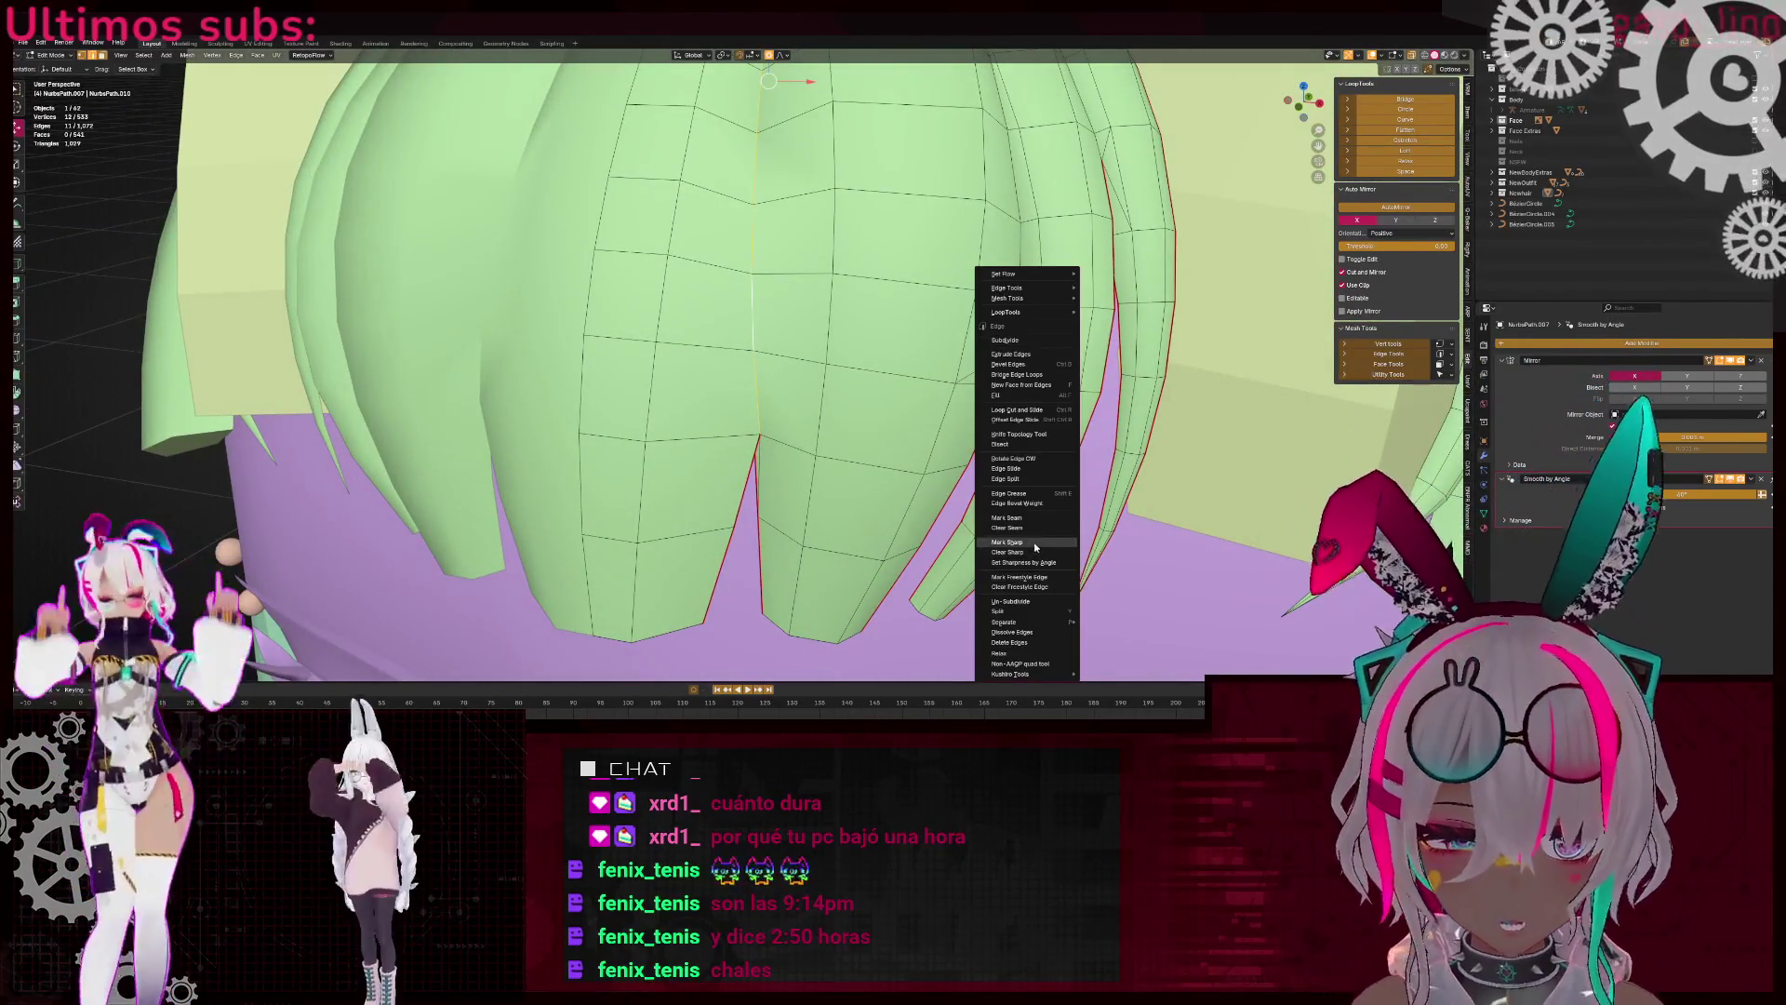
pyautogui.press('Tab')
pyautogui.press('KP_Divide')
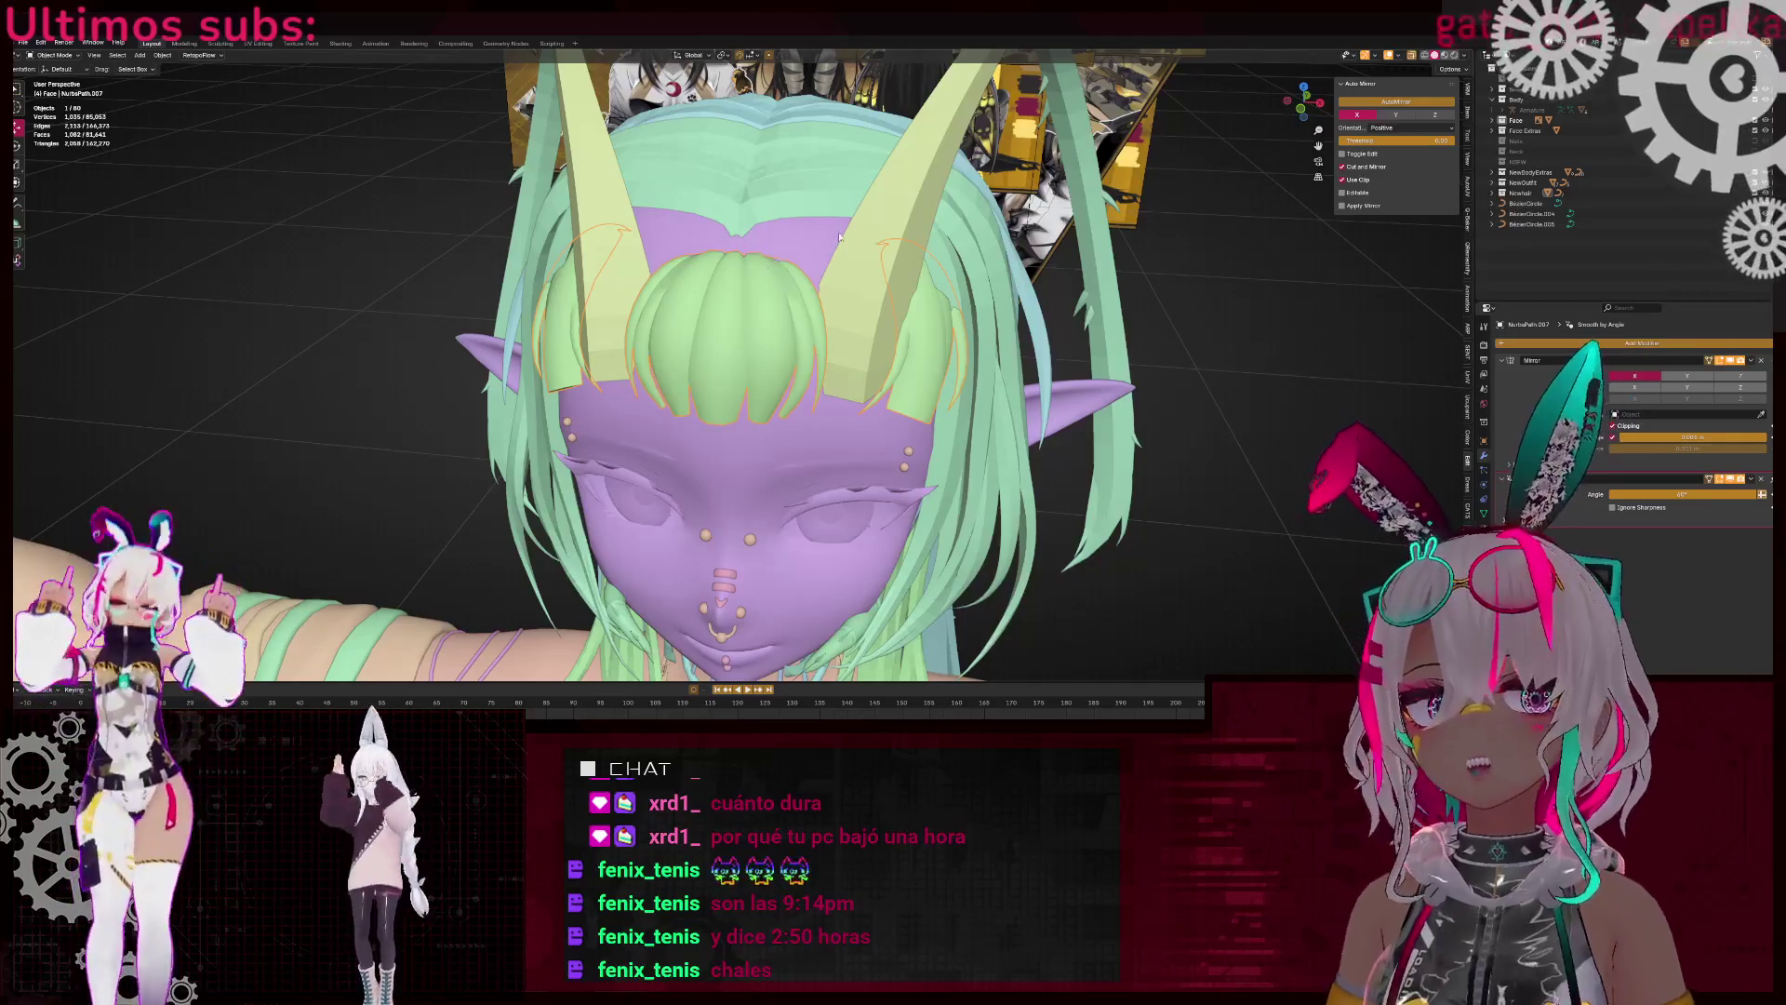
# Select the body and orbit to a frontal view above the forehead
pyautogui.click(839, 237)
pyautogui.moveTo(839, 237)
pyautogui.mouseDown(button='middle')
pyautogui.moveTo(809, 343)
pyautogui.moveTo(722, 354)
pyautogui.mouseUp(button='middle')
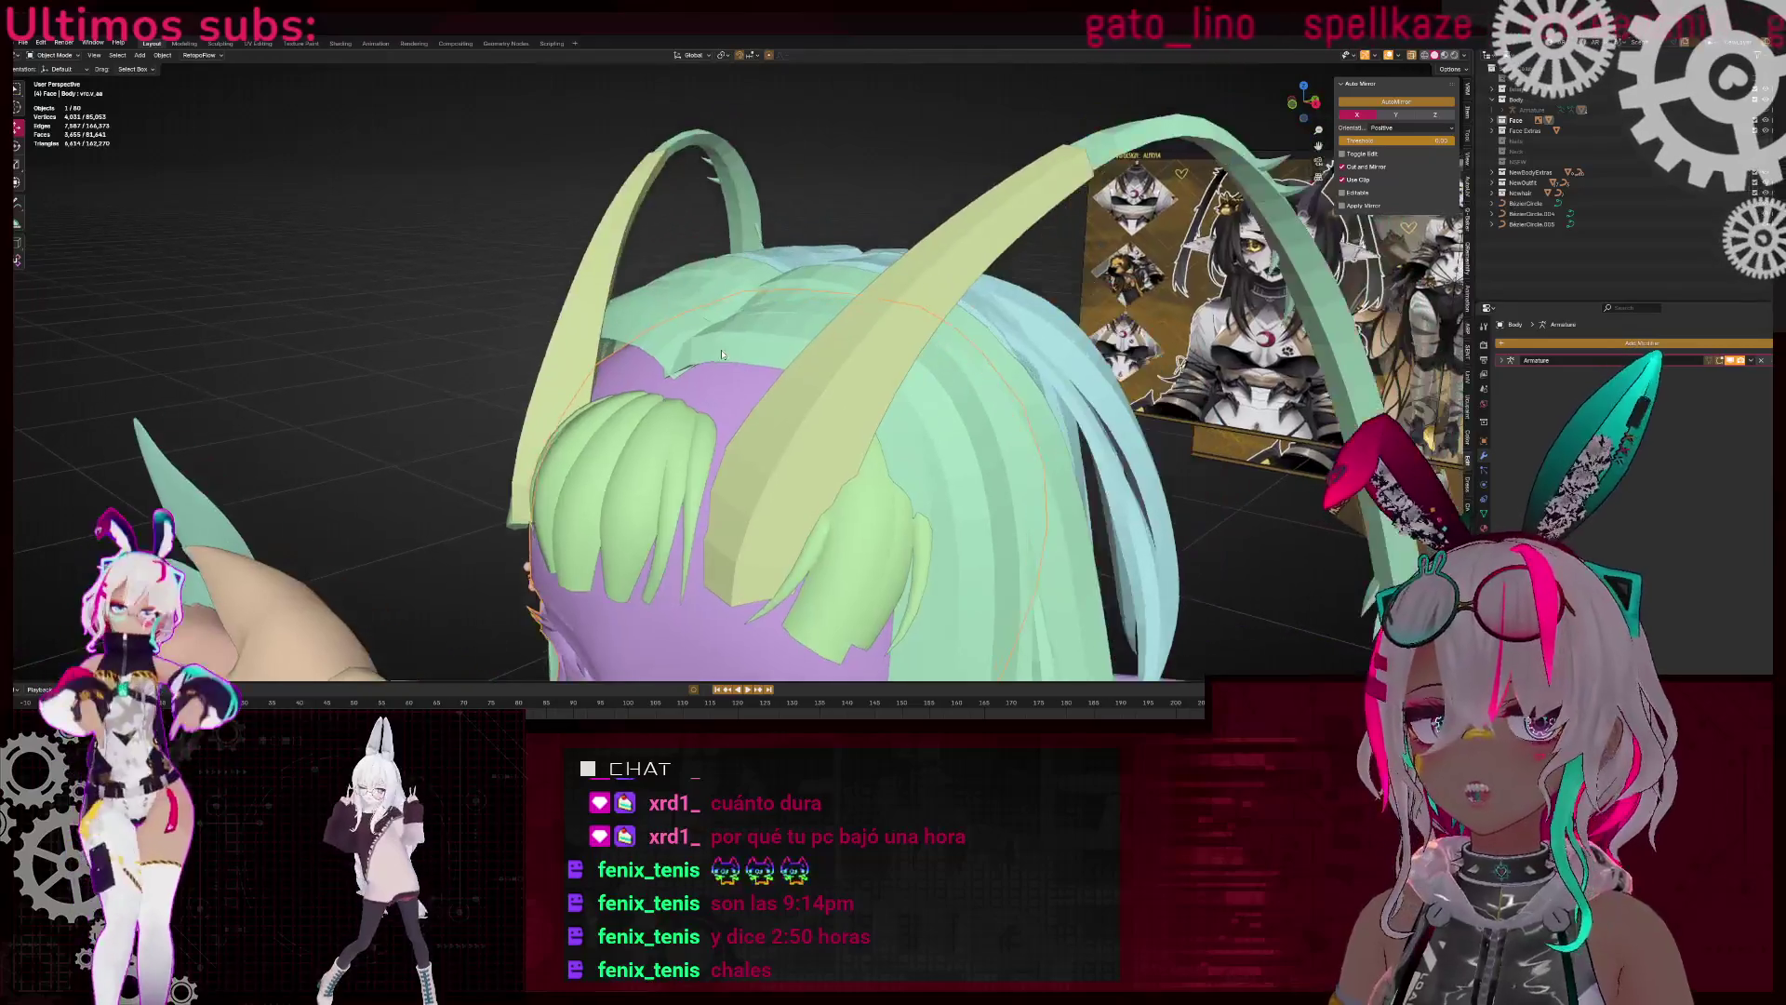
pyautogui.scroll(-5, 722, 355)
pyautogui.moveTo(904, 331); pyautogui.dragTo(800, 437, button='middle')
# Move the hair curve's control point onto the top of the head and return to Object Mode
pyautogui.press('g')
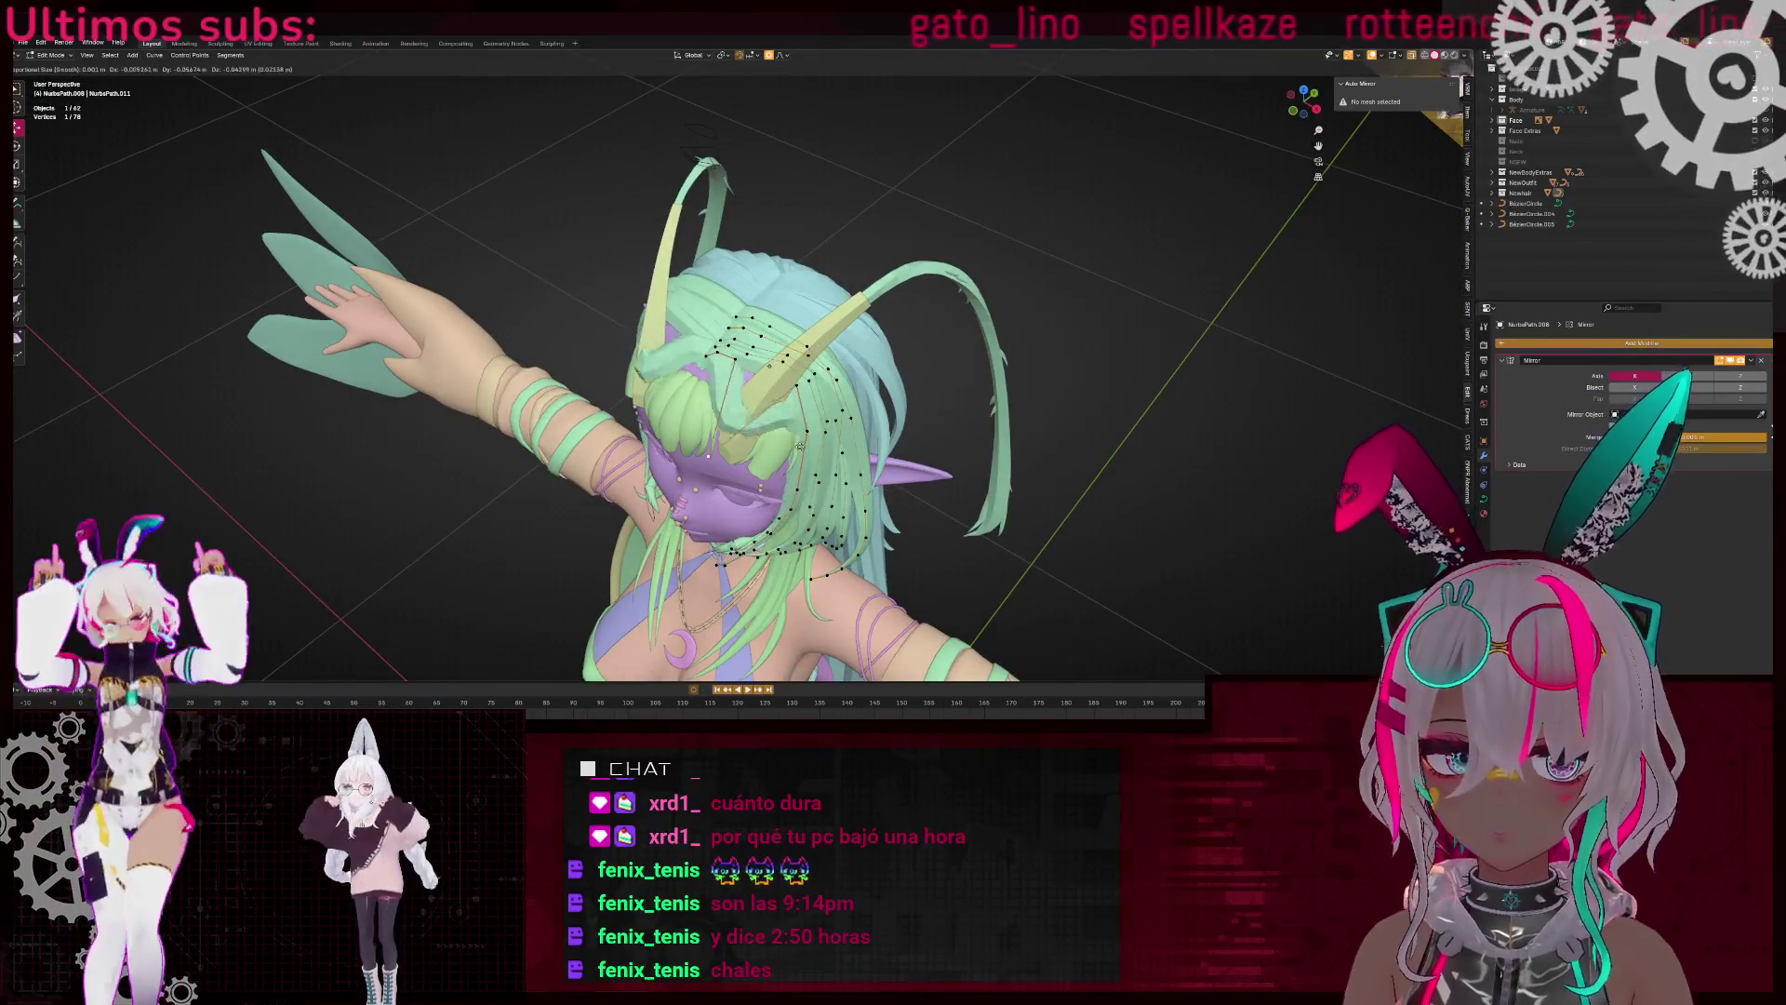
pyautogui.click(719, 355)
pyautogui.scroll(5, 719, 355)
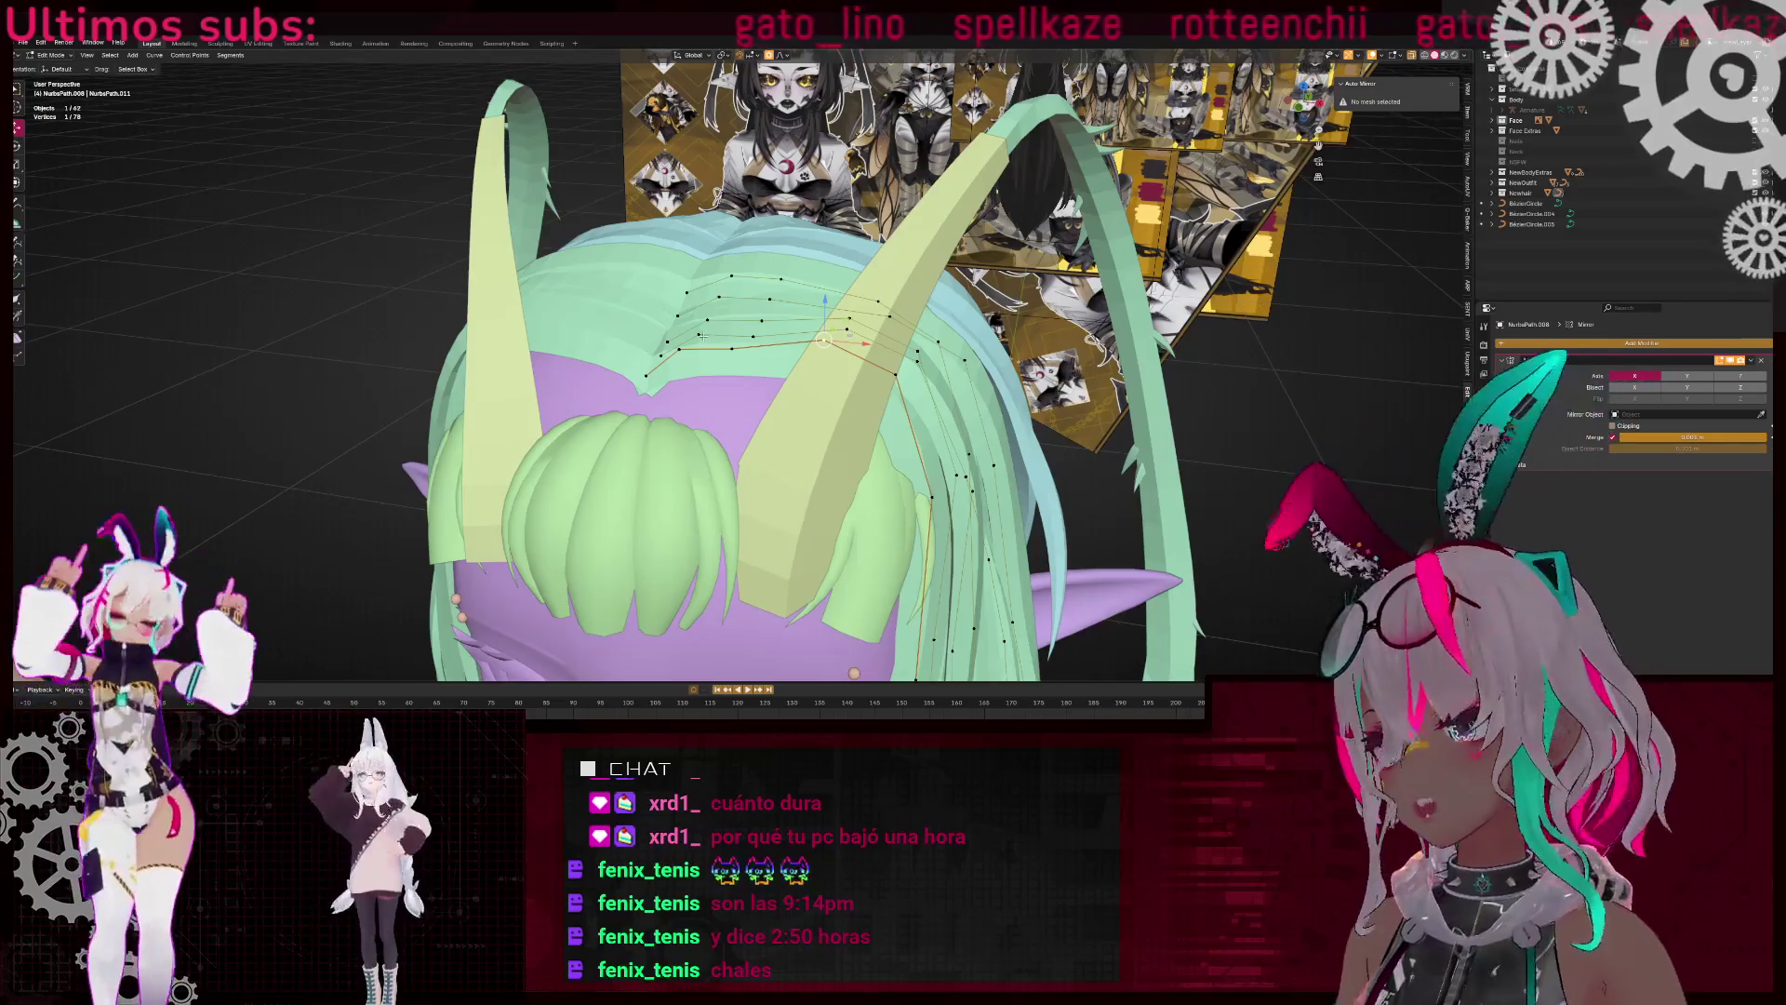
pyautogui.moveTo(702, 336)
pyautogui.mouseDown(button='middle')
pyautogui.moveTo(771, 384)
pyautogui.moveTo(769, 320)
pyautogui.moveTo(778, 363)
pyautogui.mouseUp(button='middle')
pyautogui.press('Tab')
pyautogui.scroll(-3, 771, 384)
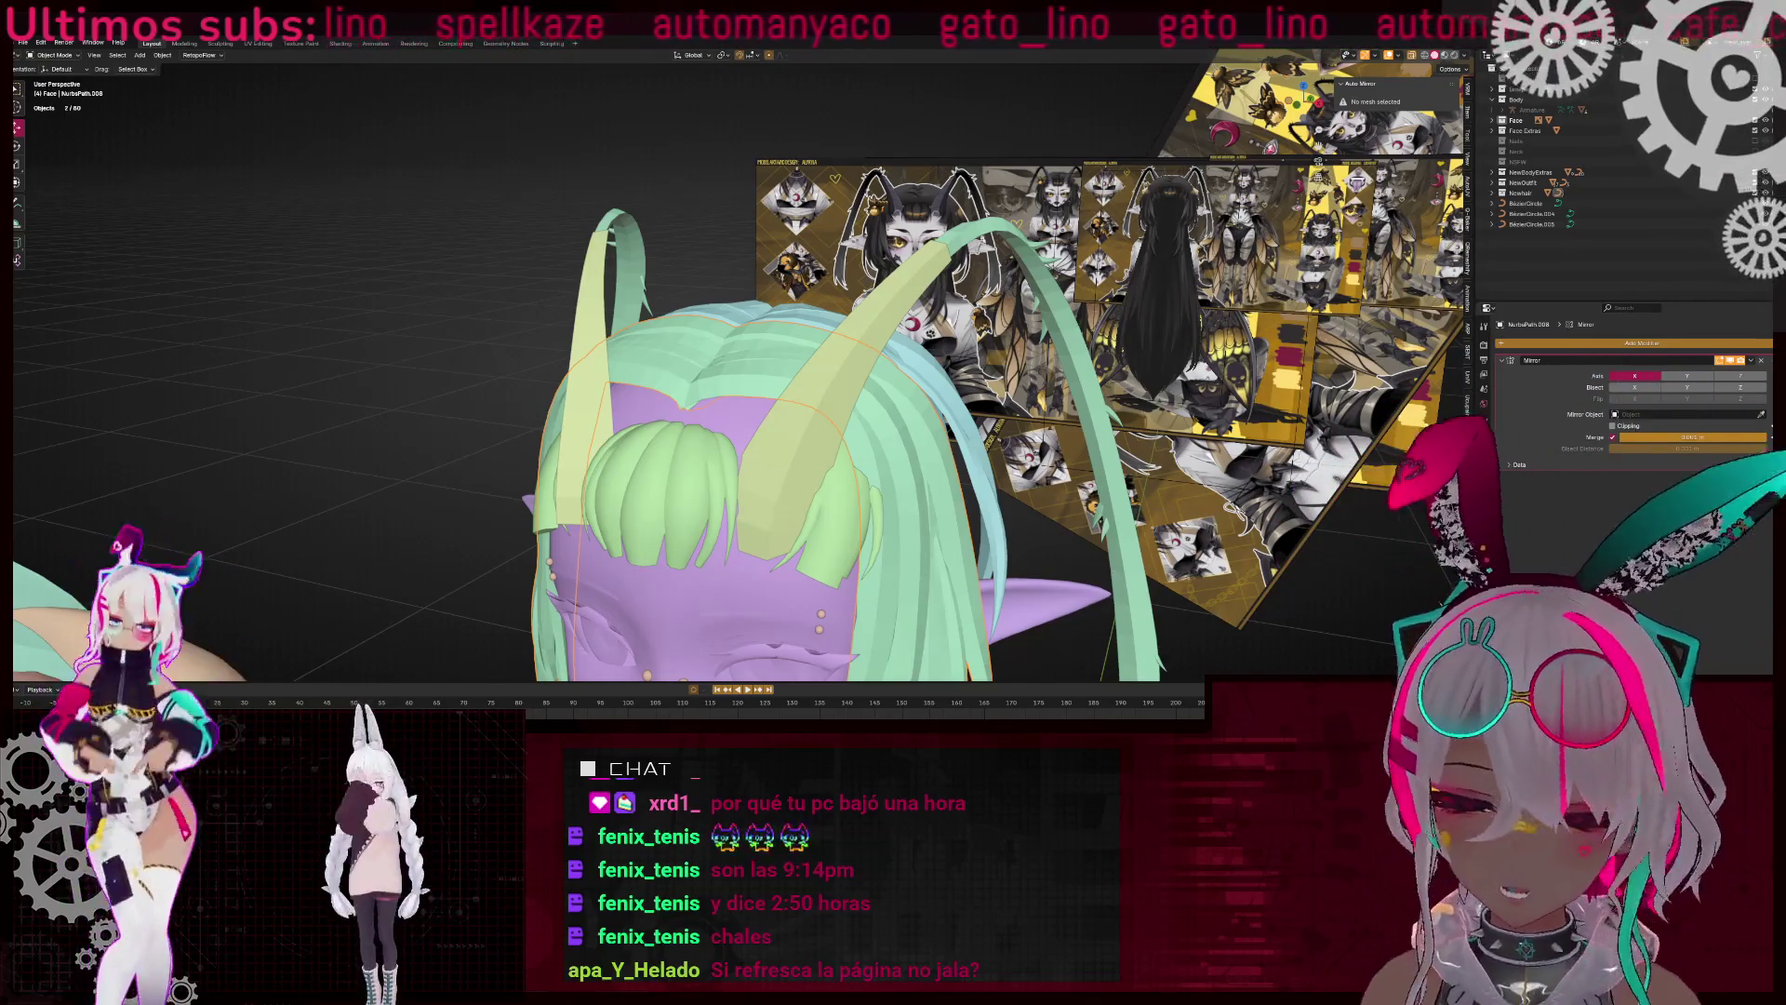
# Select the side hair strand NurbsPath.007 and box-select a patch of its faces in X-ray
pyautogui.press('KP_Divide')
pyautogui.moveTo(837, 307)
pyautogui.mouseDown(button='middle')
pyautogui.moveTo(881, 296)
pyautogui.moveTo(843, 276)
pyautogui.mouseUp(button='middle')
pyautogui.scroll(4, 882, 296)
pyautogui.click(882, 295)
pyautogui.press('Tab')
pyautogui.hotkey('shift', 'z')
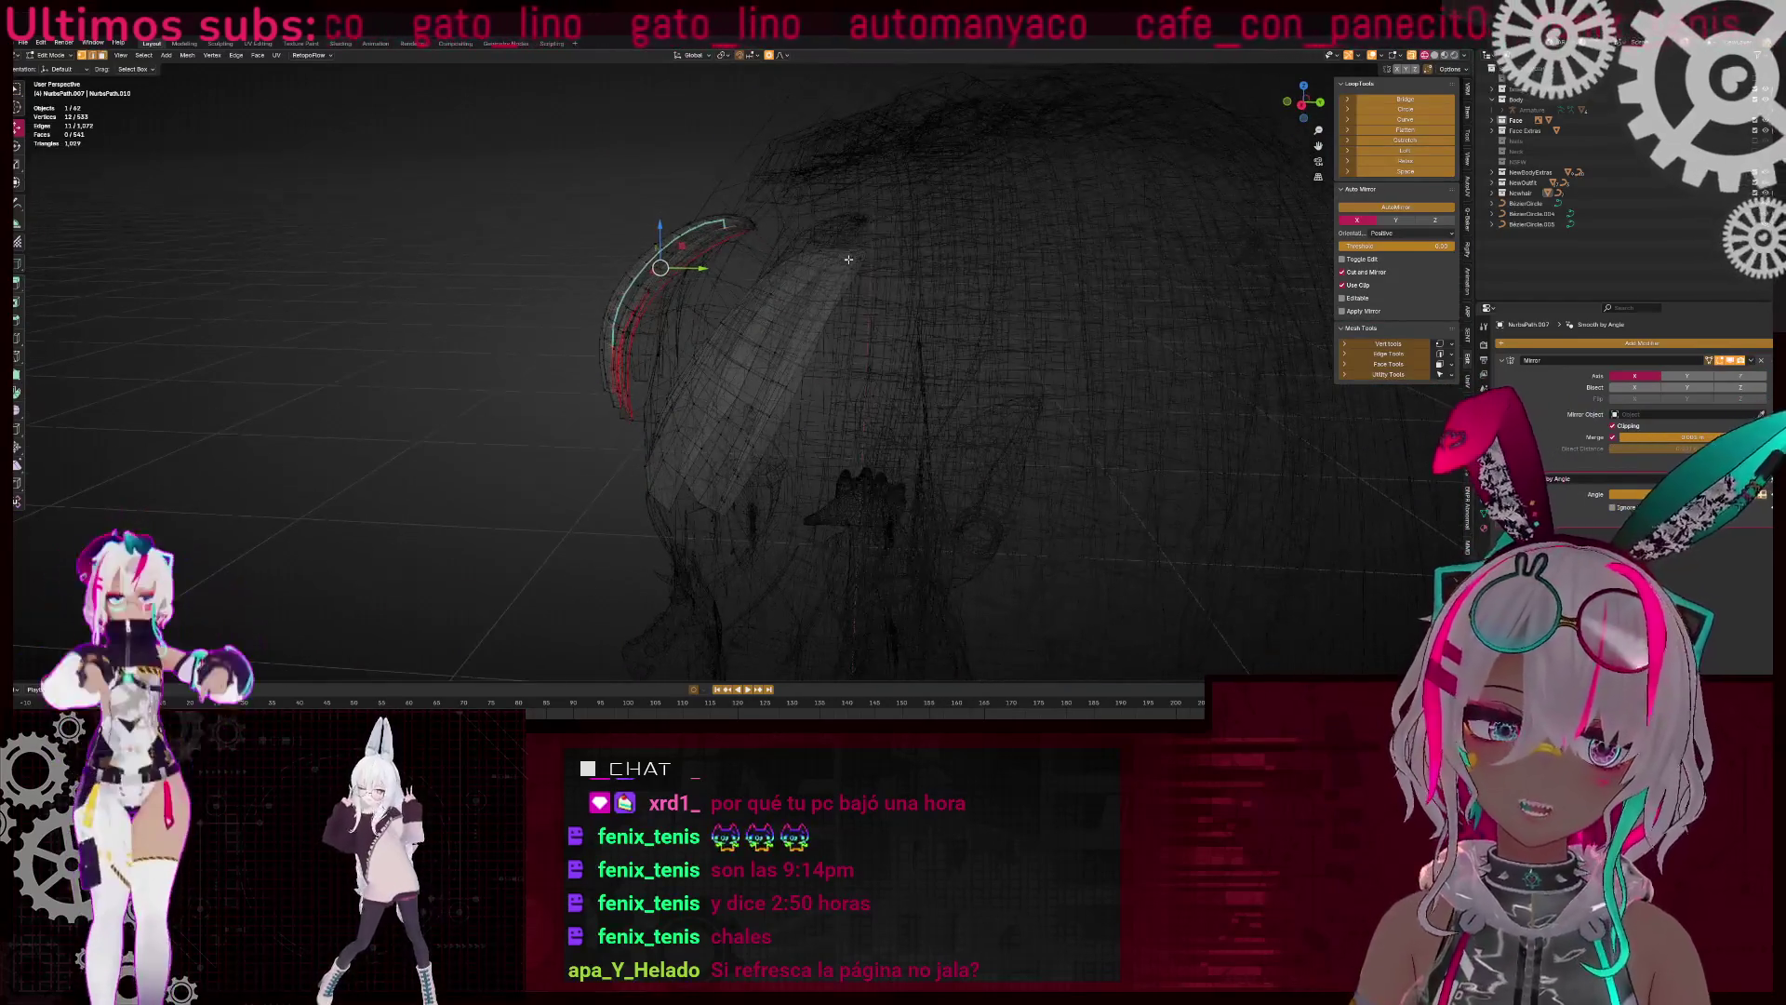
pyautogui.moveTo(786, 210); pyautogui.dragTo(917, 290)
# Pull the patch with proportional falloff to hug the head, then leave Edit Mode and select the tail curve
pyautogui.hotkey('shift', 'z')
pyautogui.scroll(5, 917, 290)
pyautogui.press('g')
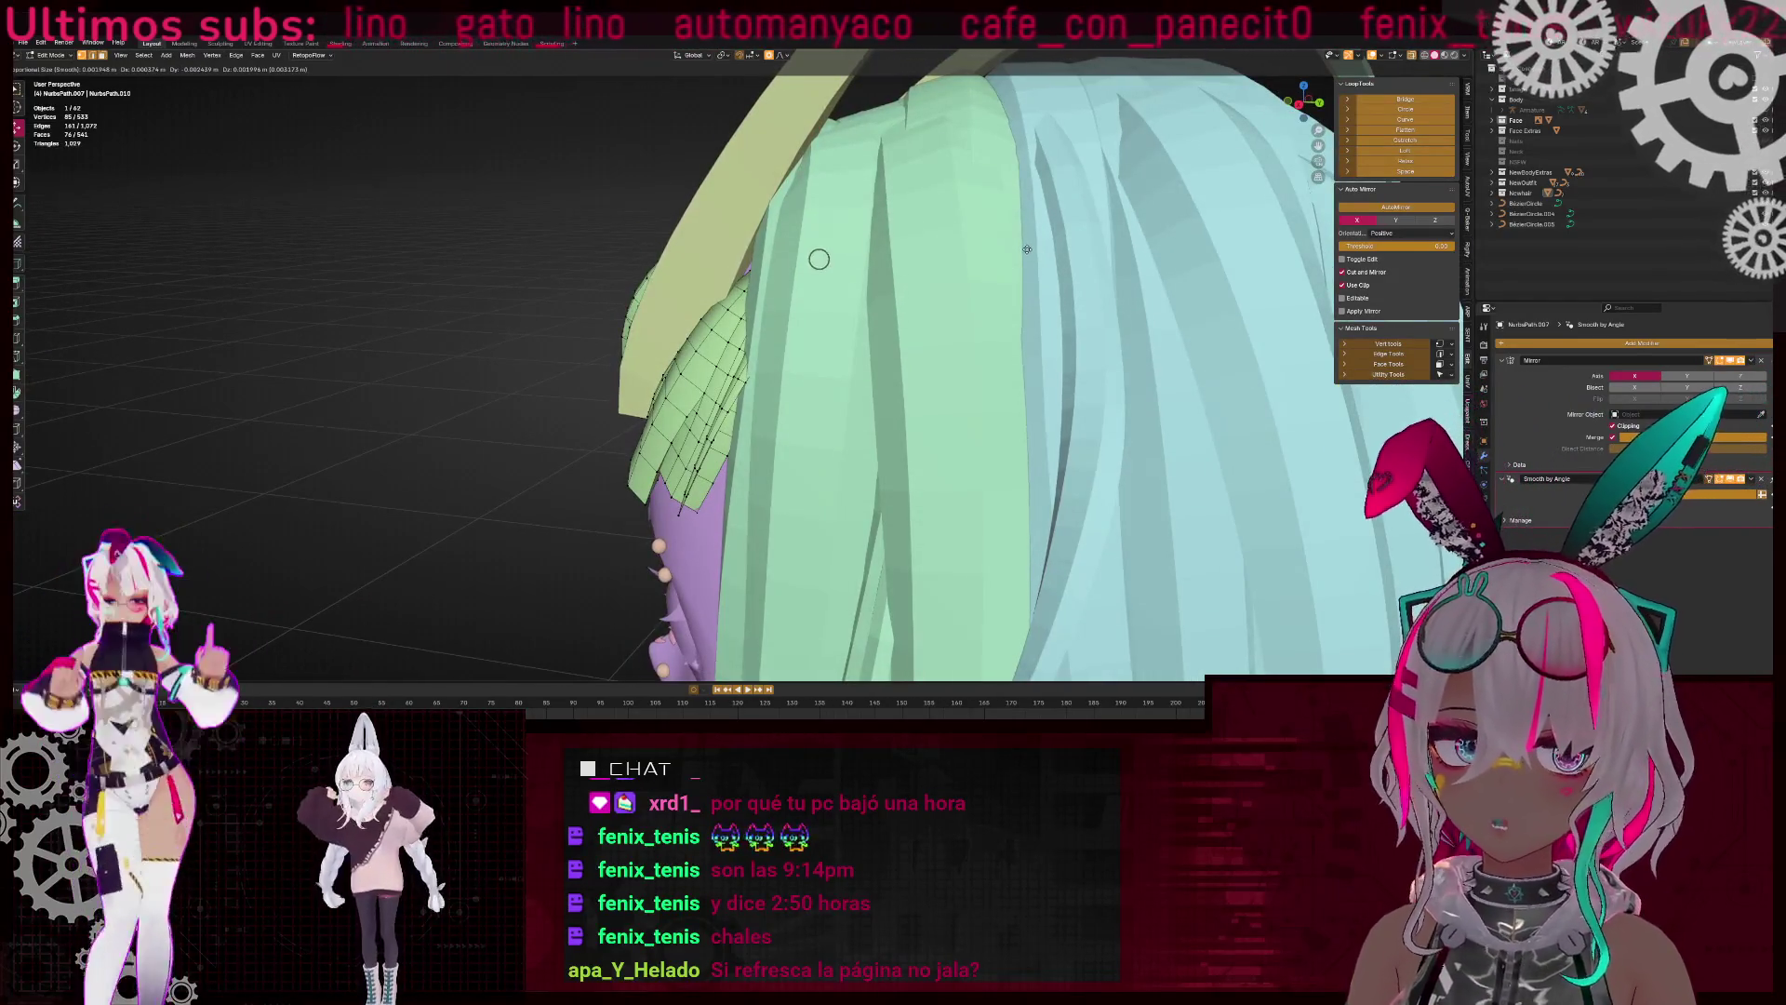
pyautogui.click(1023, 249)
pyautogui.moveTo(1023, 249); pyautogui.dragTo(1083, 318, button='middle')
pyautogui.press('Tab')
pyautogui.scroll(-8, 1027, 279)
pyautogui.moveTo(701, 377)
pyautogui.mouseDown(button='middle')
pyautogui.moveTo(1057, 389)
pyautogui.moveTo(932, 276)
pyautogui.moveTo(940, 478)
pyautogui.moveTo(929, 415)
pyautogui.moveTo(801, 317)
pyautogui.moveTo(810, 375)
pyautogui.moveTo(1142, 355)
pyautogui.moveTo(816, 402)
pyautogui.moveTo(578, 319)
pyautogui.moveTo(984, 378)
pyautogui.moveTo(276, 359)
pyautogui.moveTo(357, 381)
pyautogui.moveTo(605, 344)
pyautogui.moveTo(556, 335)
pyautogui.moveTo(967, 297)
pyautogui.moveTo(886, 339)
pyautogui.moveTo(880, 387)
pyautogui.mouseUp(button='middle')
pyautogui.click(865, 400)
pyautogui.press('KP_1')
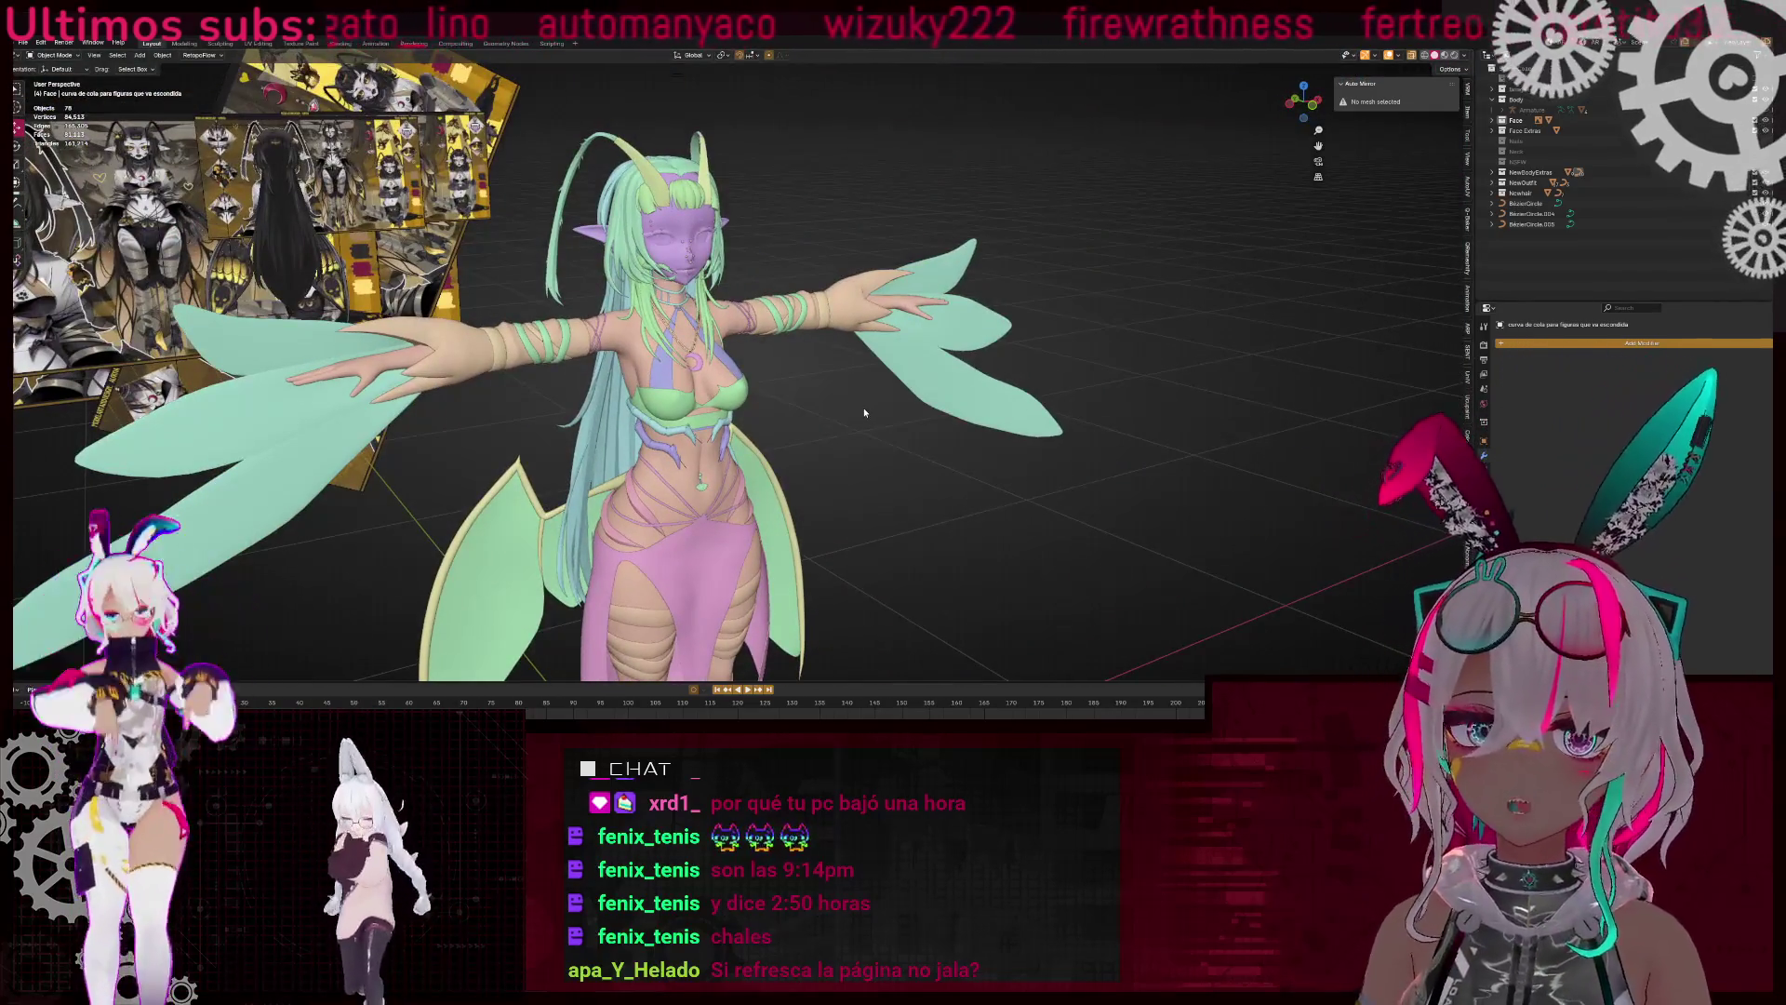
pyautogui.click(1388, 56)
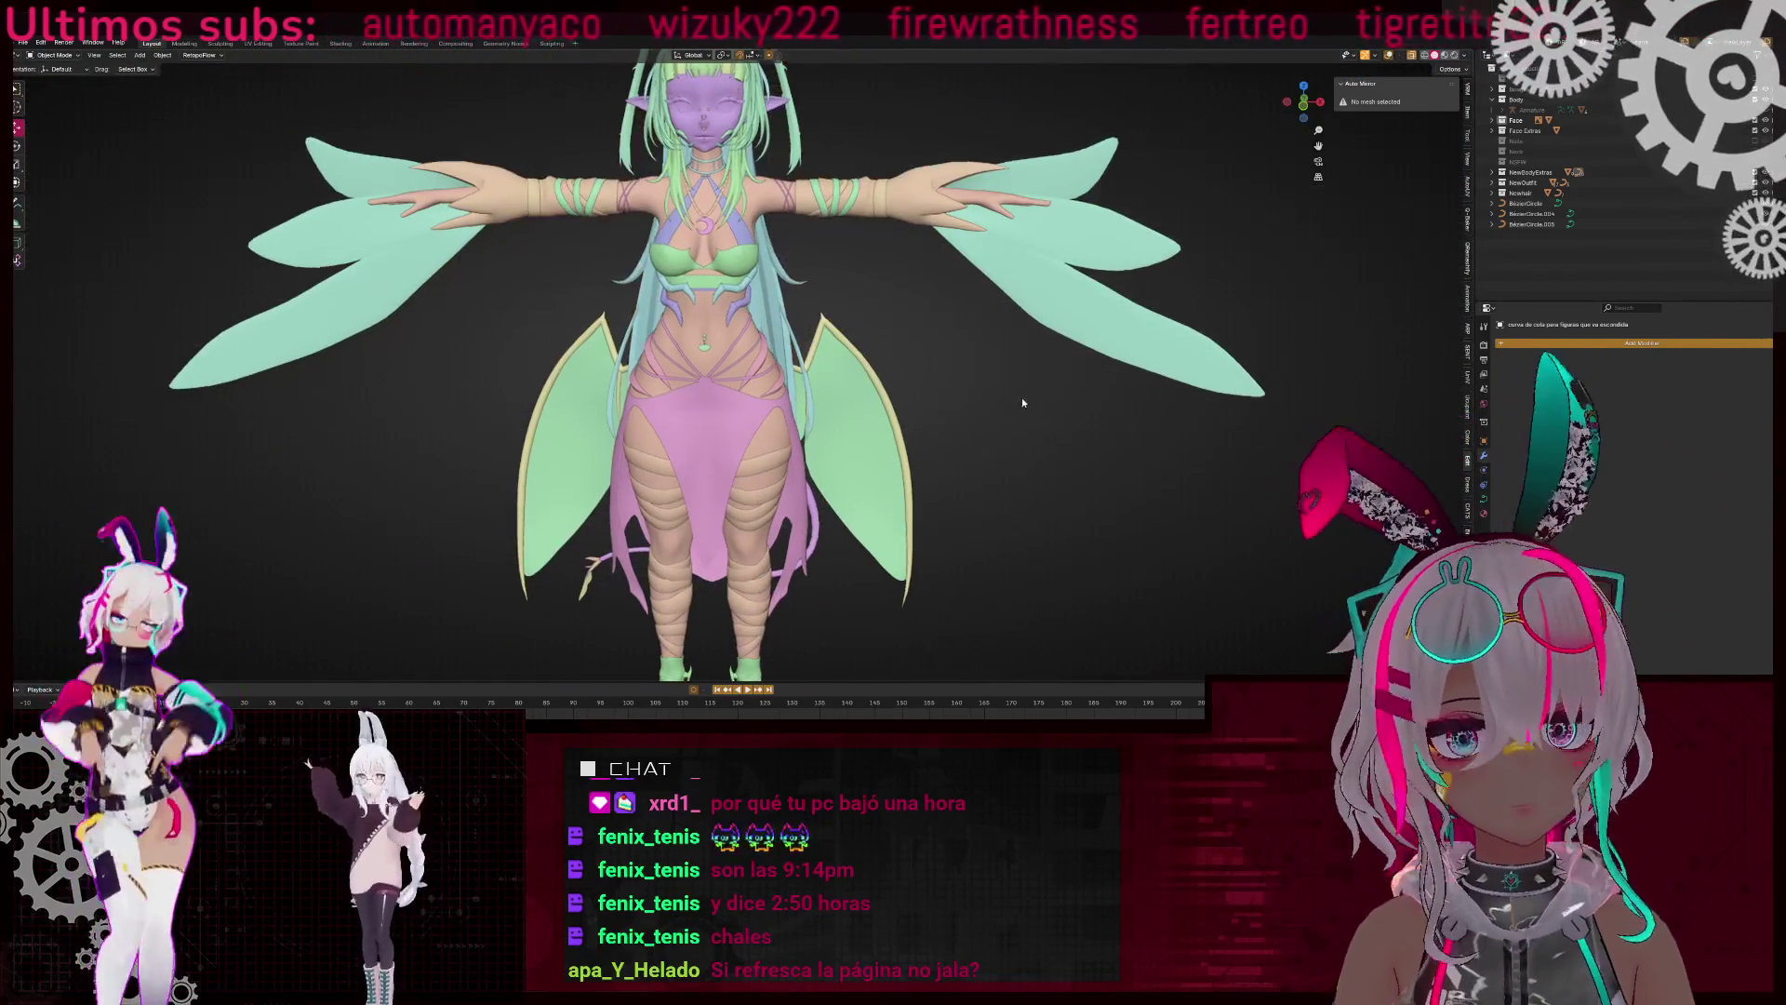
pyautogui.moveTo(1021, 398)
pyautogui.mouseDown(button='middle')
pyautogui.moveTo(904, 374)
pyautogui.moveTo(663, 393)
pyautogui.moveTo(968, 473)
pyautogui.moveTo(949, 399)
pyautogui.moveTo(925, 387)
pyautogui.moveTo(1043, 389)
pyautogui.mouseUp(button='middle')
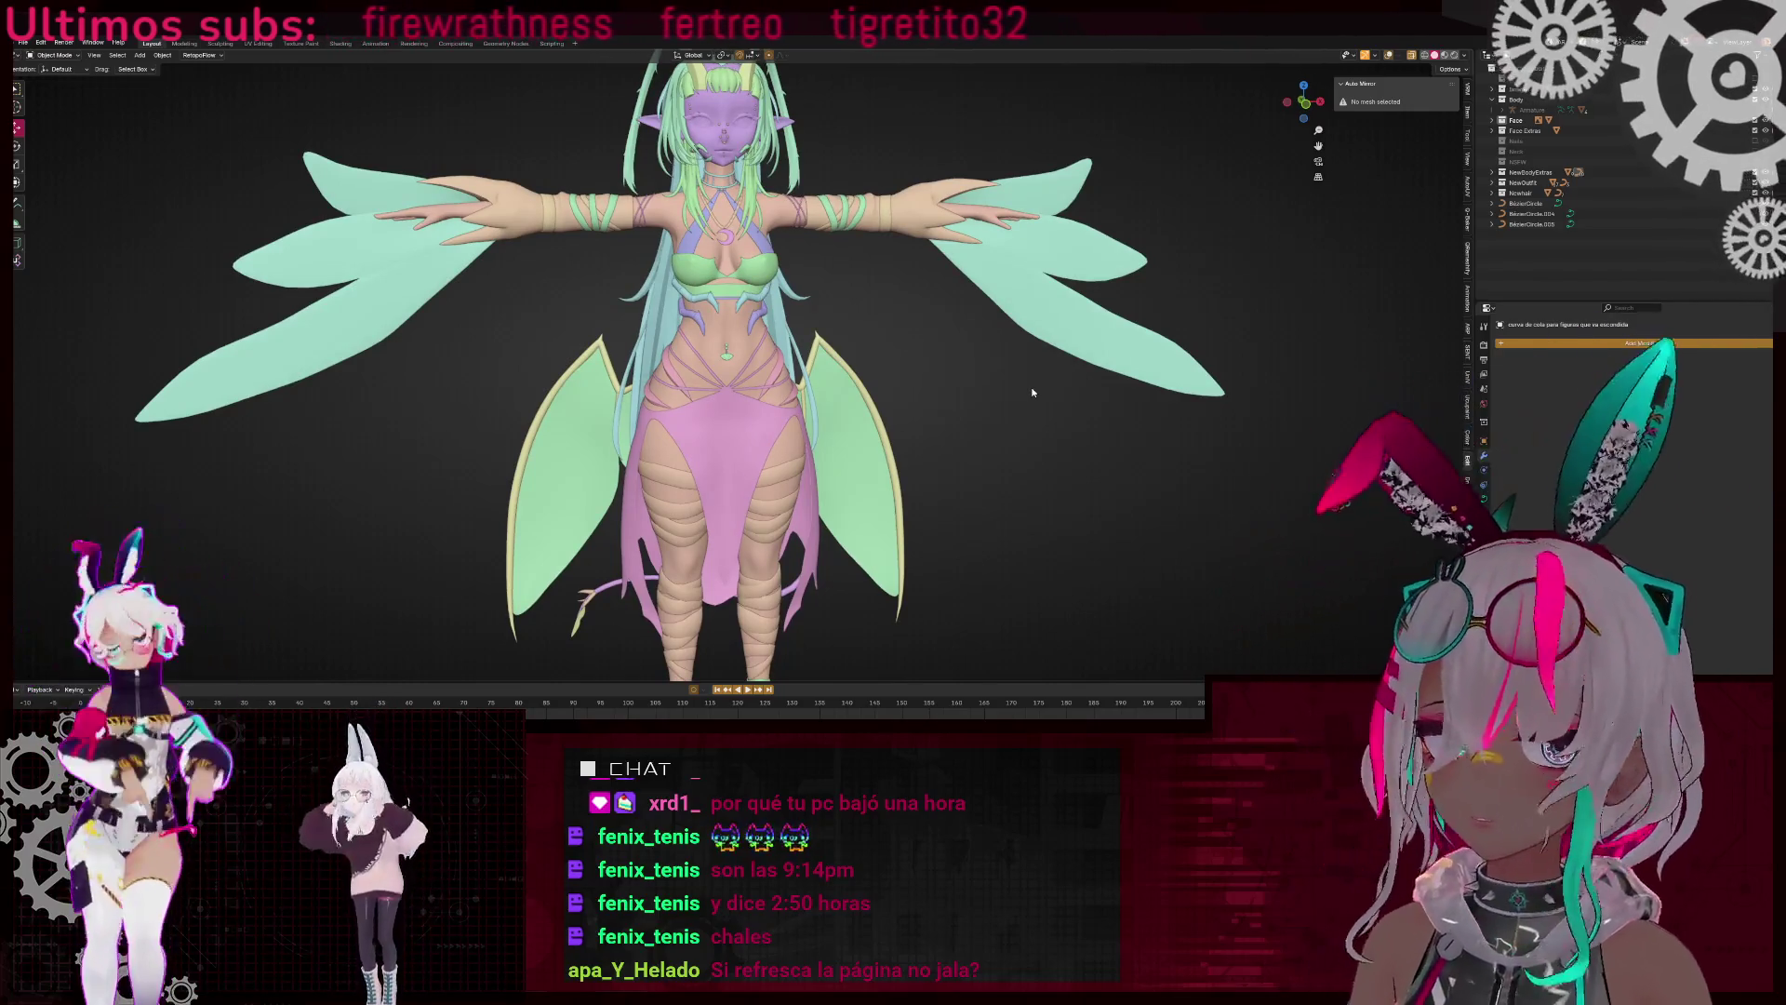
pyautogui.scroll(-5, 1023, 383)
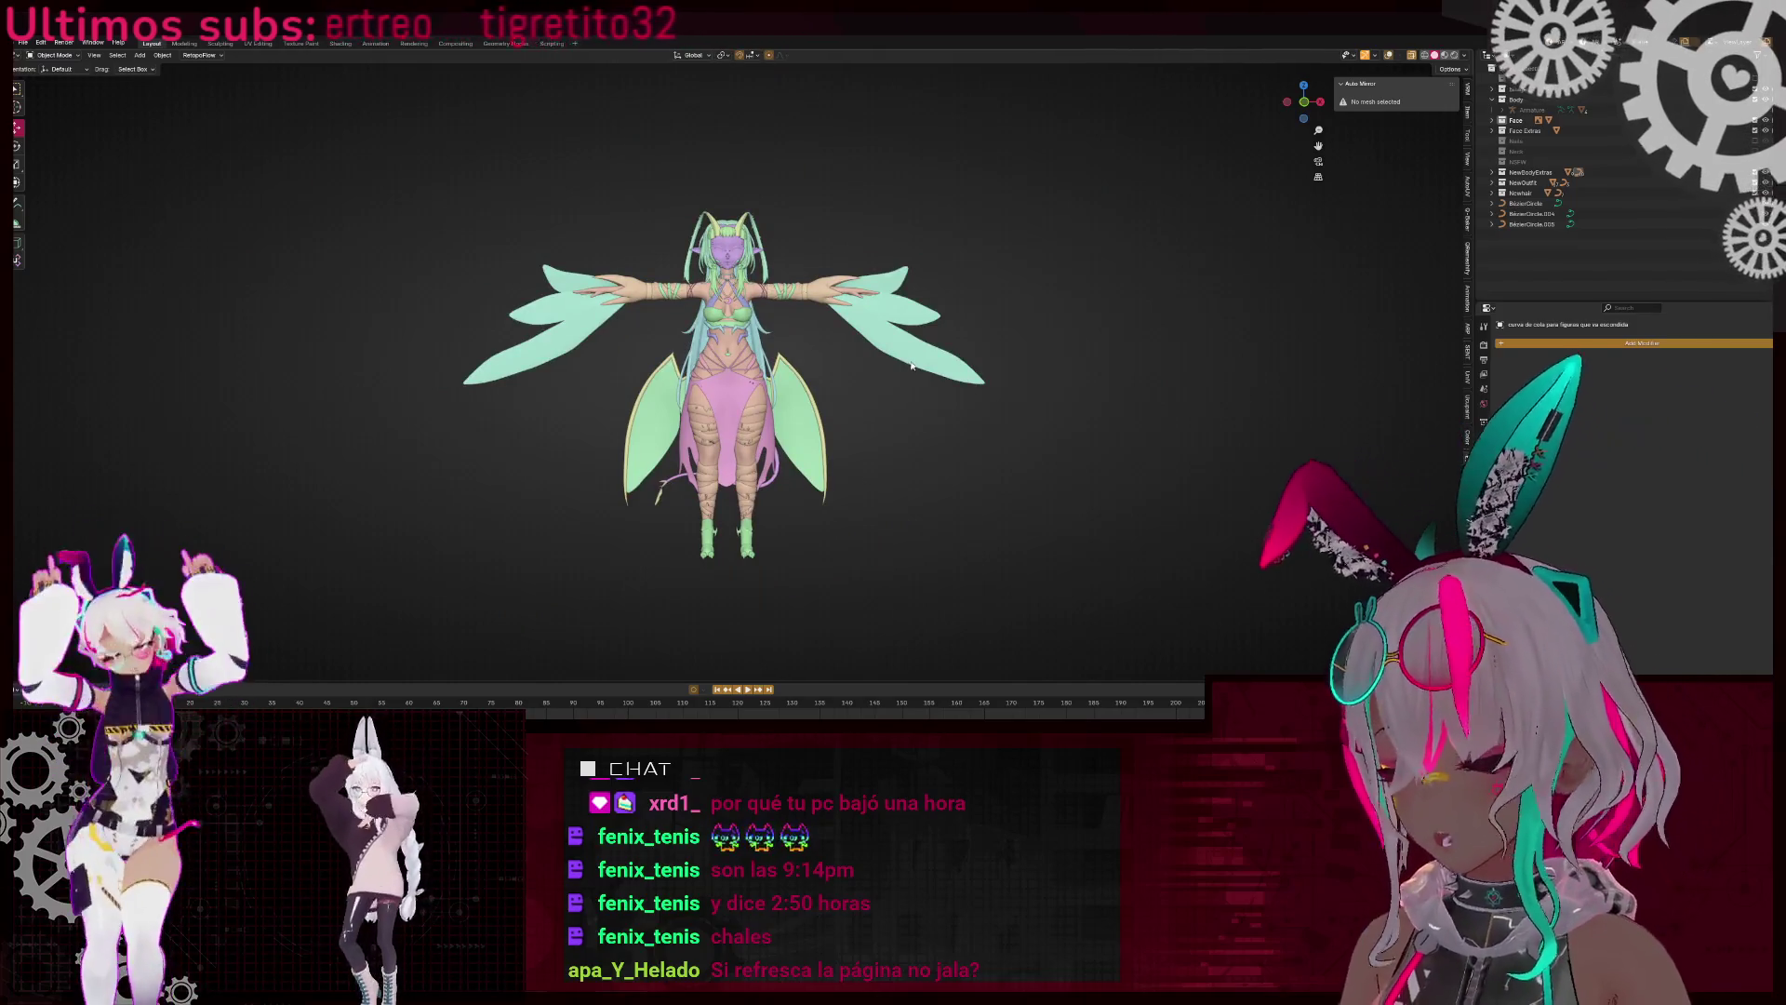
pyautogui.scroll(5, 911, 365)
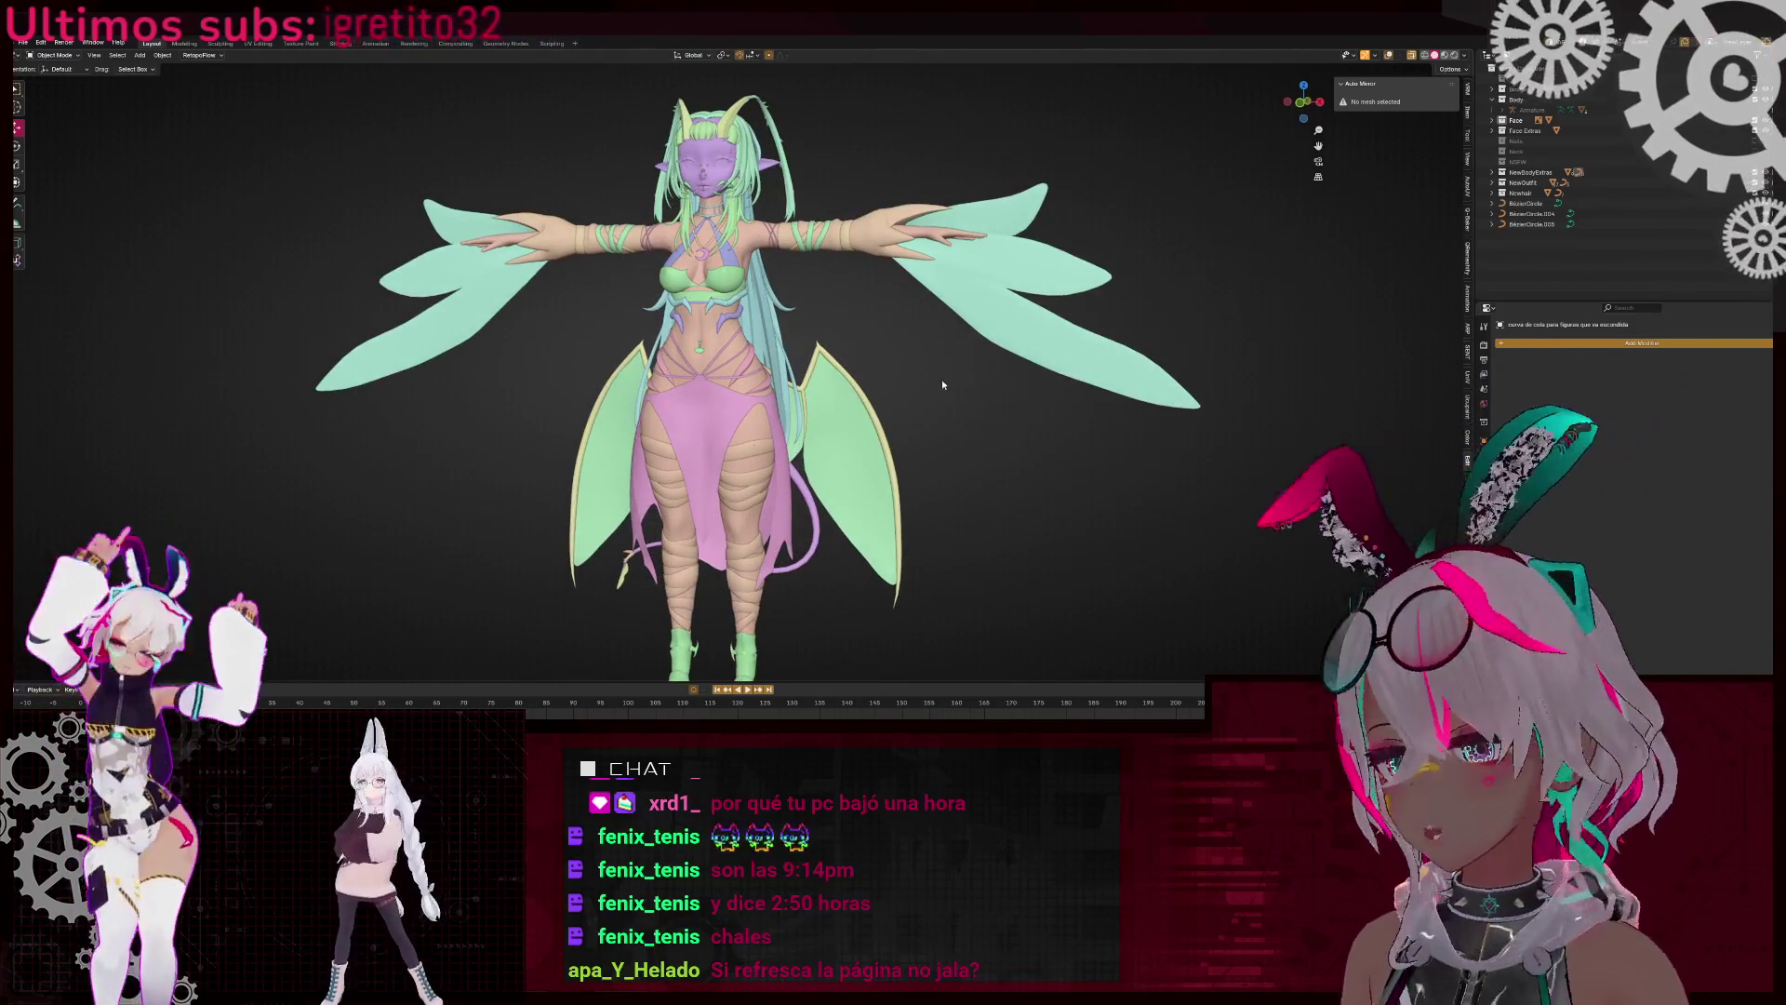
pyautogui.scroll(2, 949, 343)
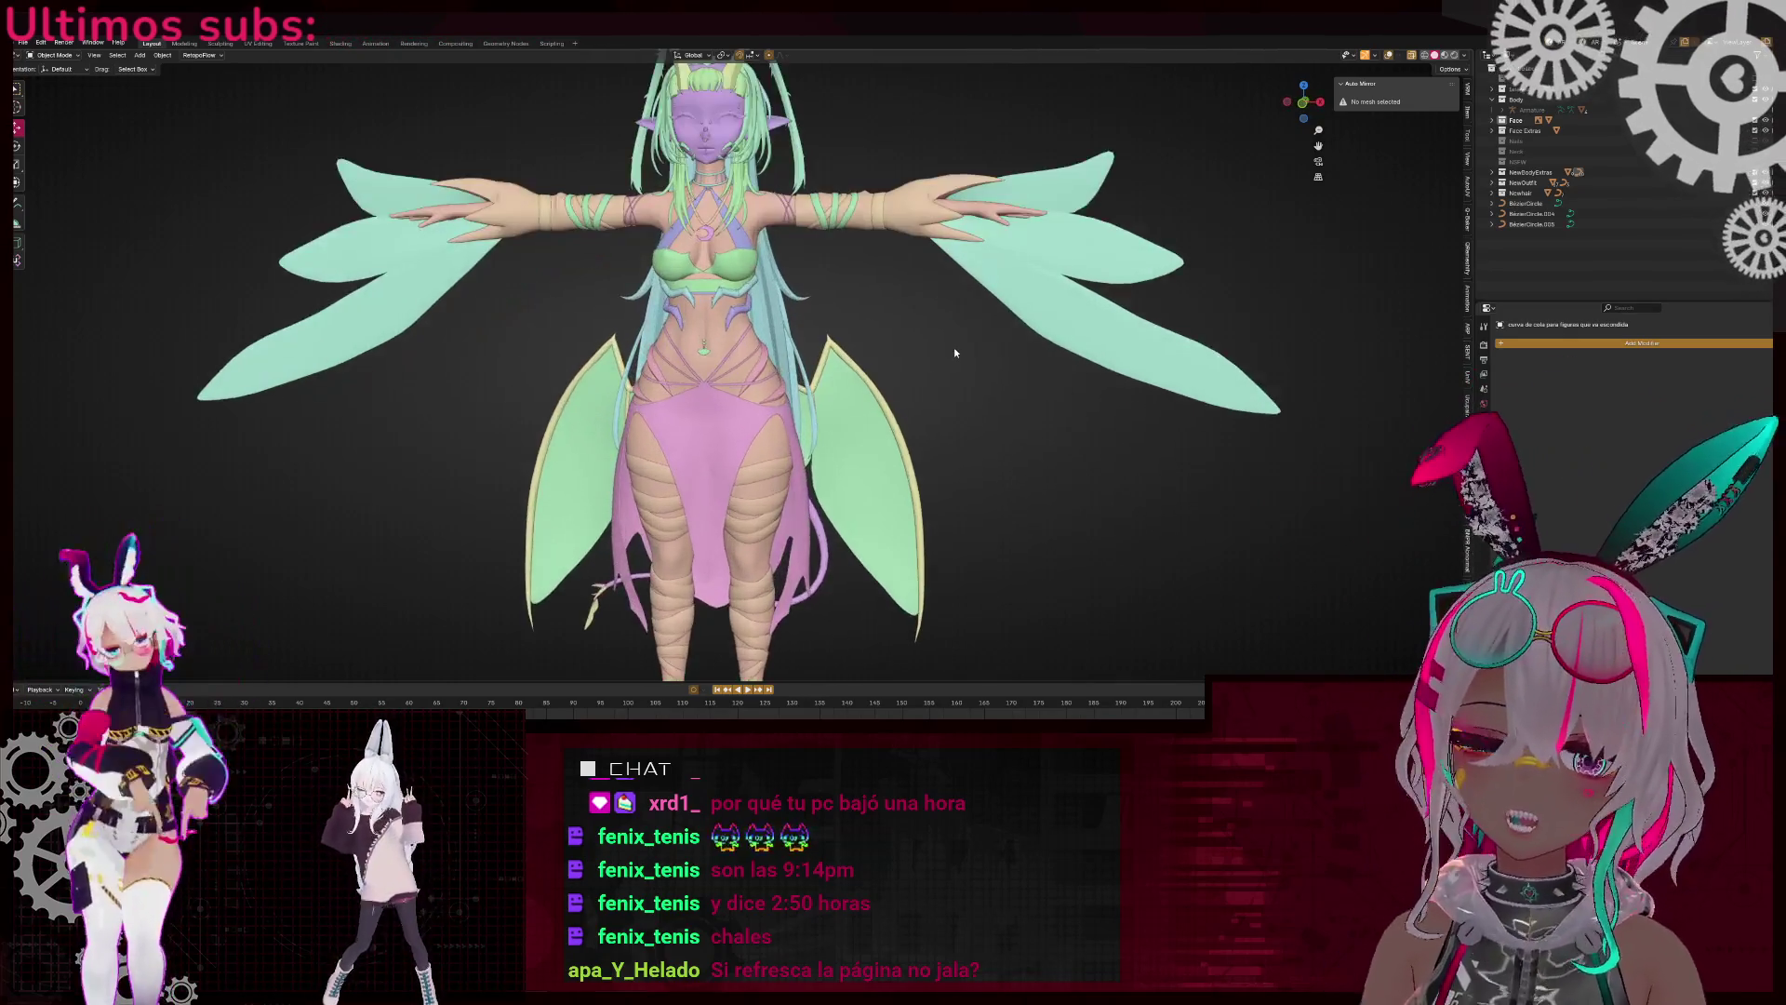
pyautogui.moveTo(960, 337)
pyautogui.mouseDown(button='middle')
pyautogui.moveTo(975, 418)
pyautogui.moveTo(1021, 412)
pyautogui.mouseUp(button='middle')
pyautogui.click(1388, 56)
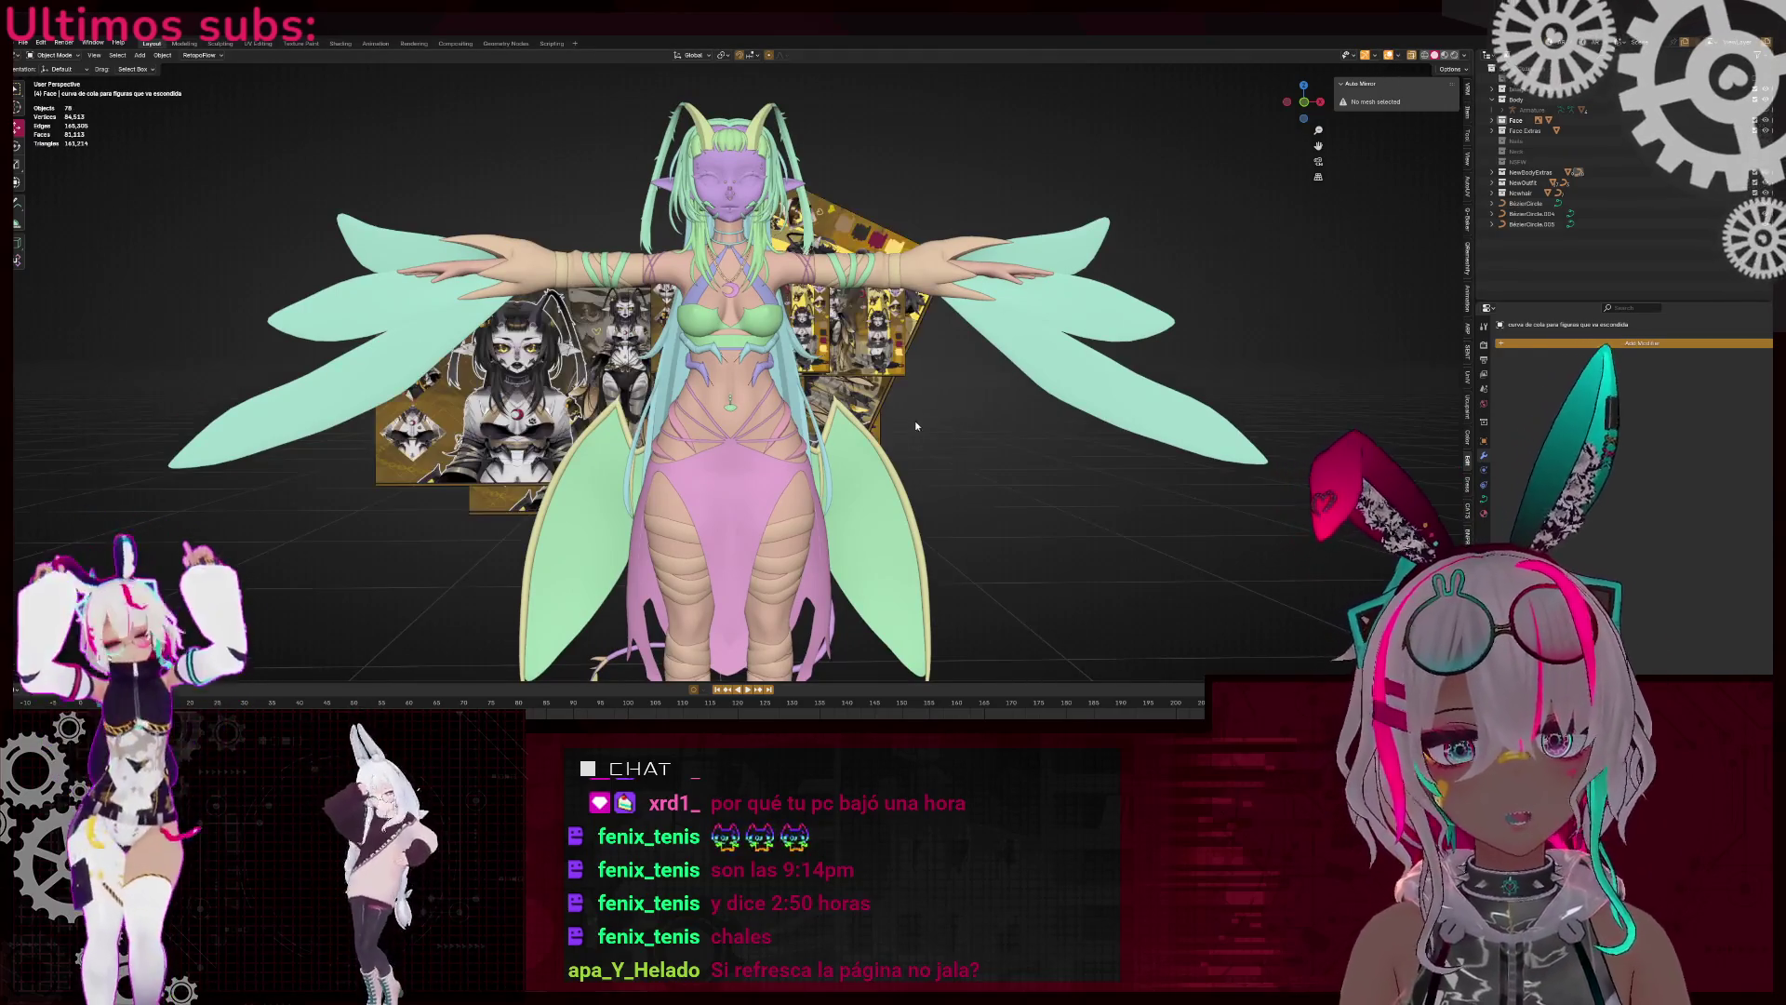